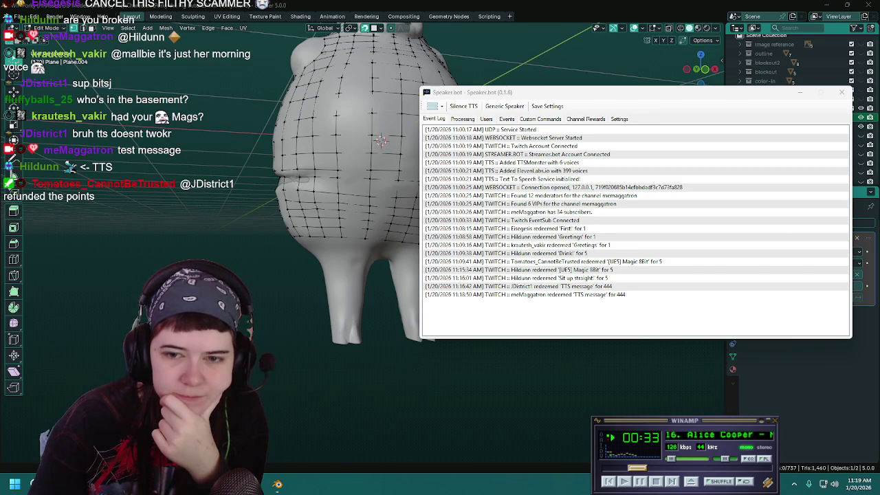
Set Speaker.bot aside to work in Blender, then drag its window back over the pig model.
drag(654, 92, 613, 100)
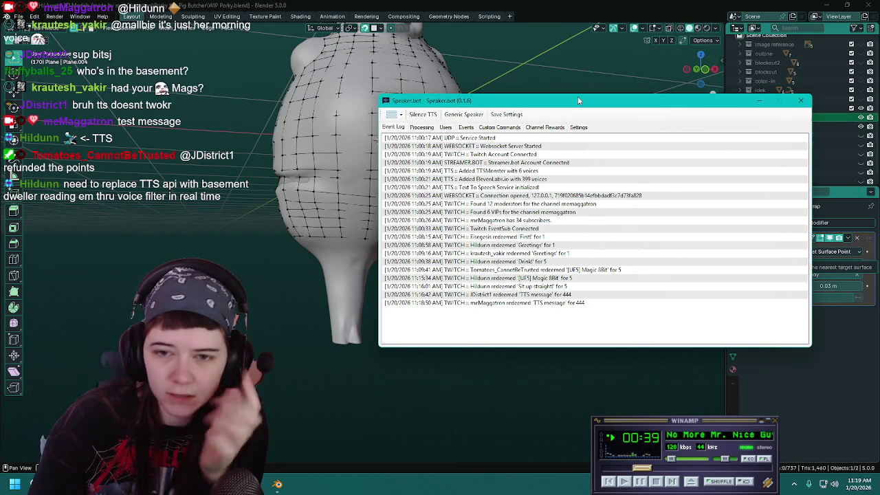
key(alt+Tab)
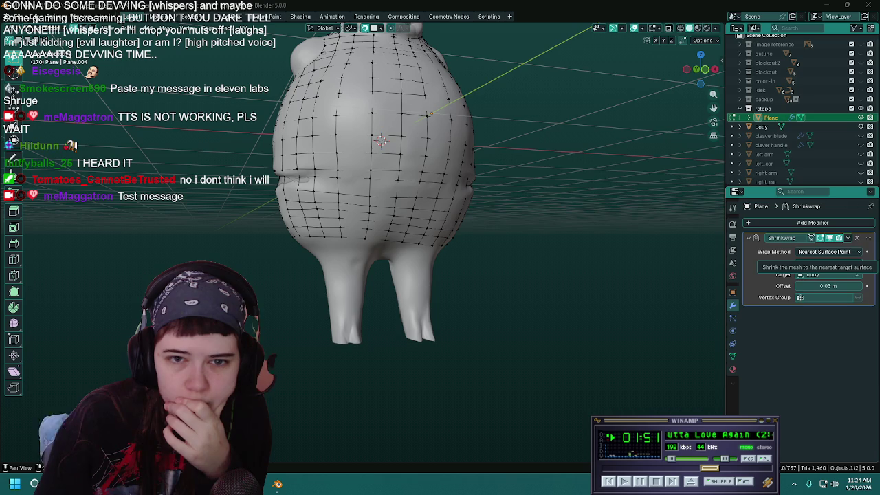
drag(879, 82, 699, 82)
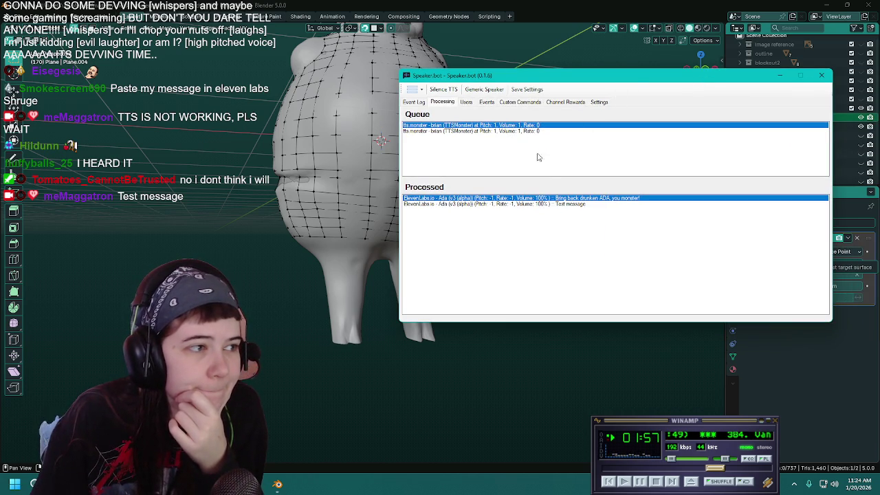
click(530, 130)
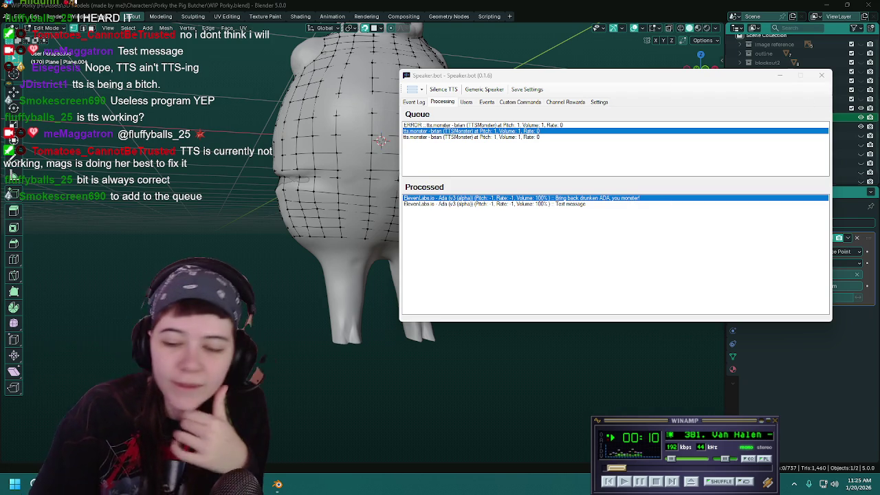
click(780, 75)
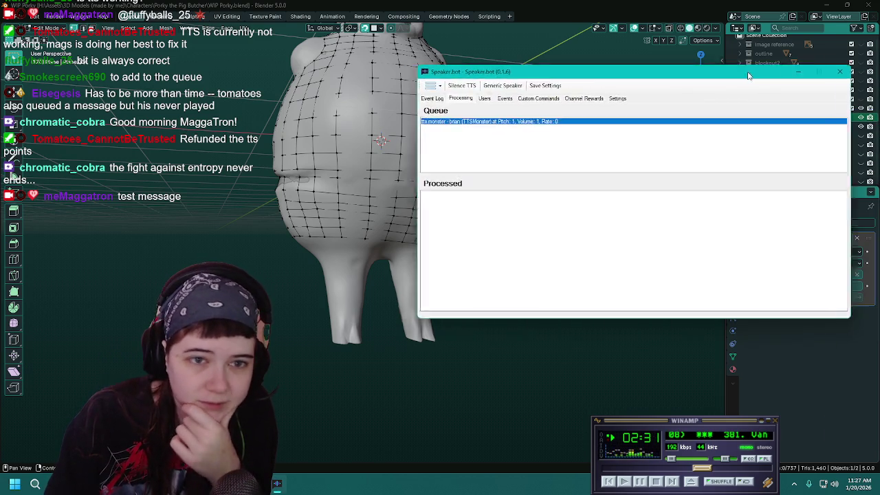
Drag the Speaker.bot TTS queue window to the right side, over Blender's shrinkwrapped pig.
drag(749, 74, 774, 115)
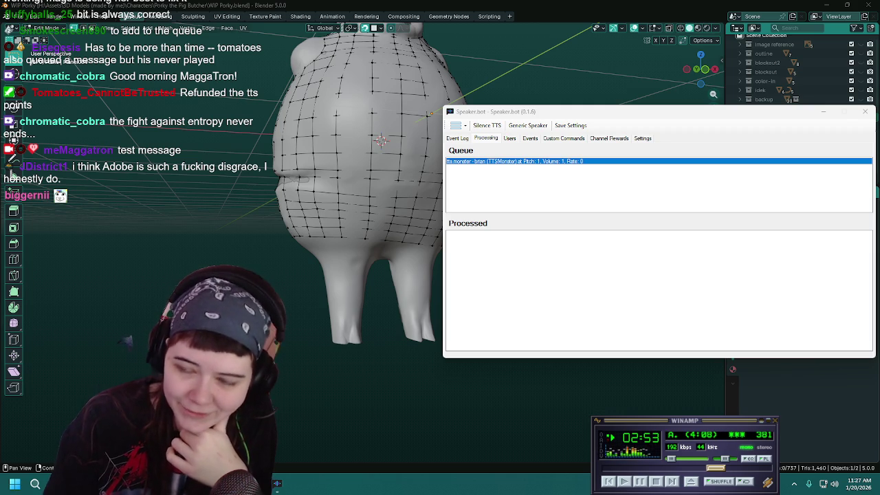
drag(598, 115, 594, 114)
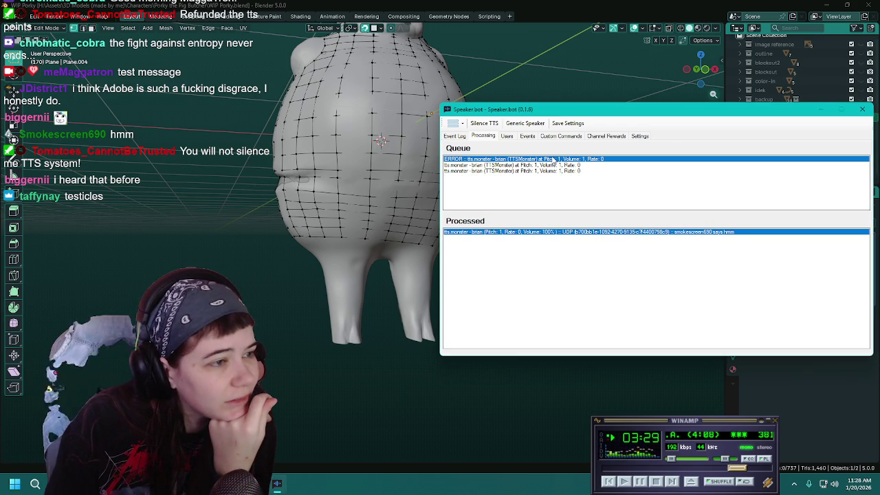
click(466, 138)
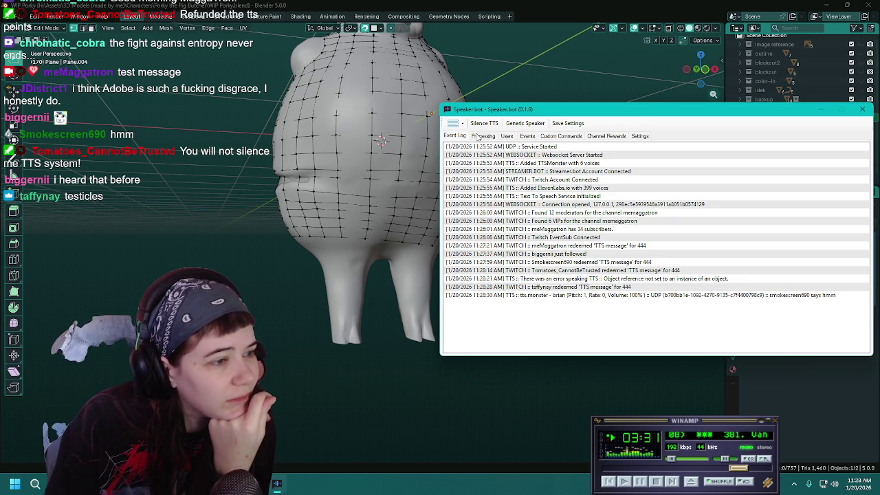
click(483, 136)
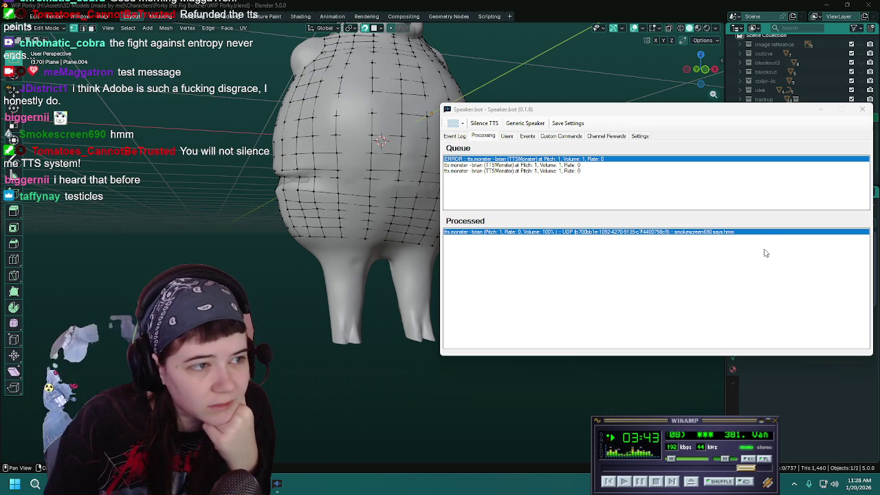
click(573, 165)
click(574, 172)
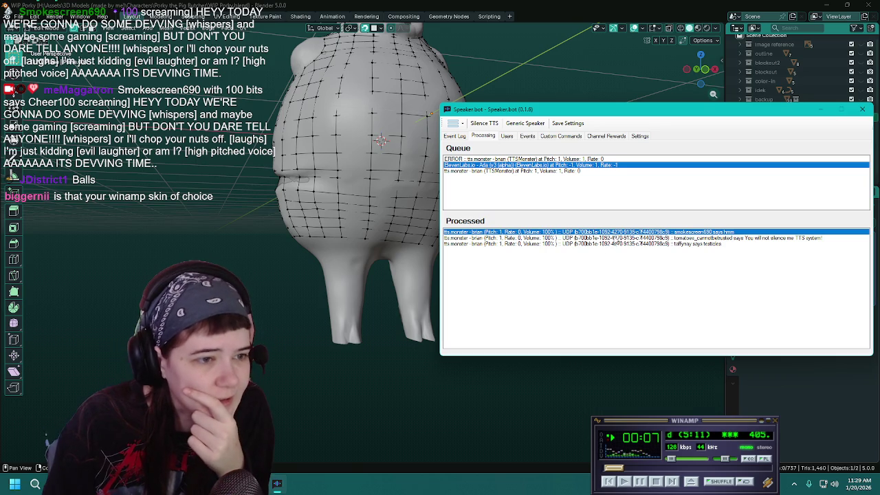
click(658, 243)
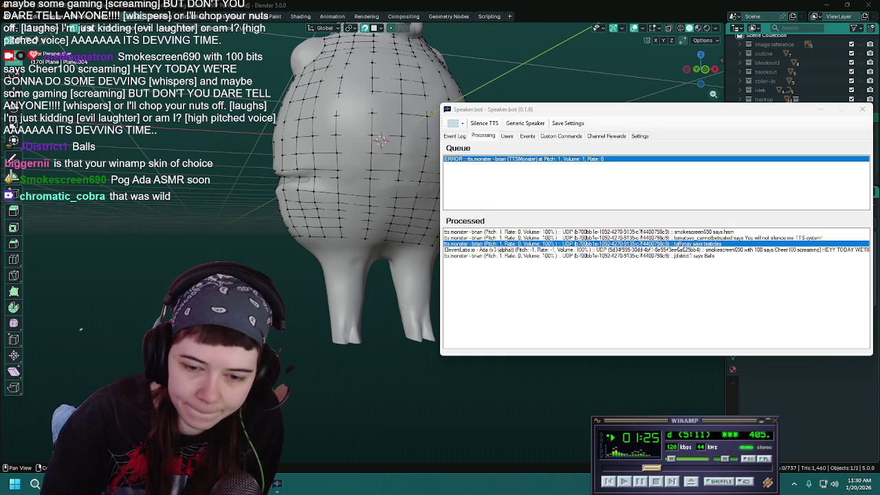
Dismiss the Speaker.bot TTS queue window with Alt+Tab so the shrinkwrapped pig scene shows.
key(alt+Tab)
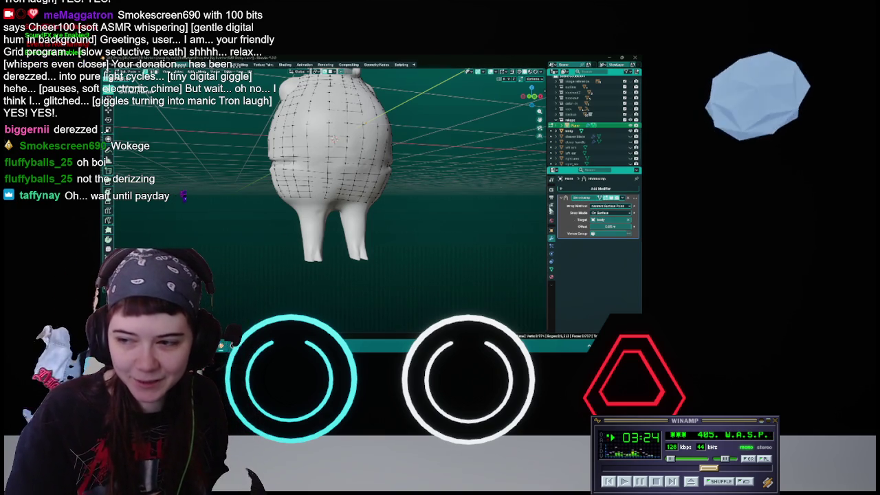
Save WIP Porky.blend while viewing the pig from the front.
mouse_move(385, 206)
middle_down()
mouse_move(422, 208)
mouse_move(395, 207)
middle_up()
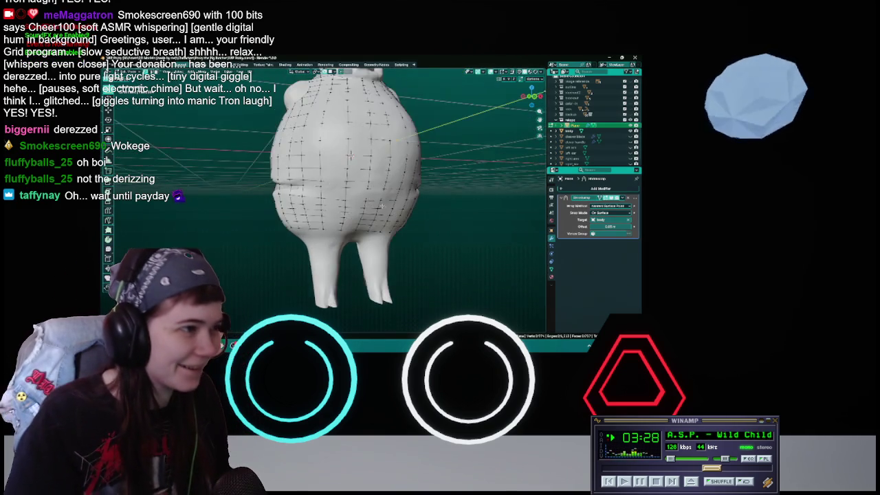
key(ctrl+s)
scroll(395, 207, up, 4)
middle_drag(394, 207, 367, 189)
scroll(367, 188, up, 2)
Take the retopo plane out of Edit Mode and back in, viewing the pig closer from behind.
key(Tab)
scroll(372, 190, down, 5)
scroll(378, 191, up, 4)
mouse_move(383, 193)
middle_down()
mouse_move(348, 193)
mouse_move(355, 176)
middle_up()
key(Tab)
right_click(355, 176)
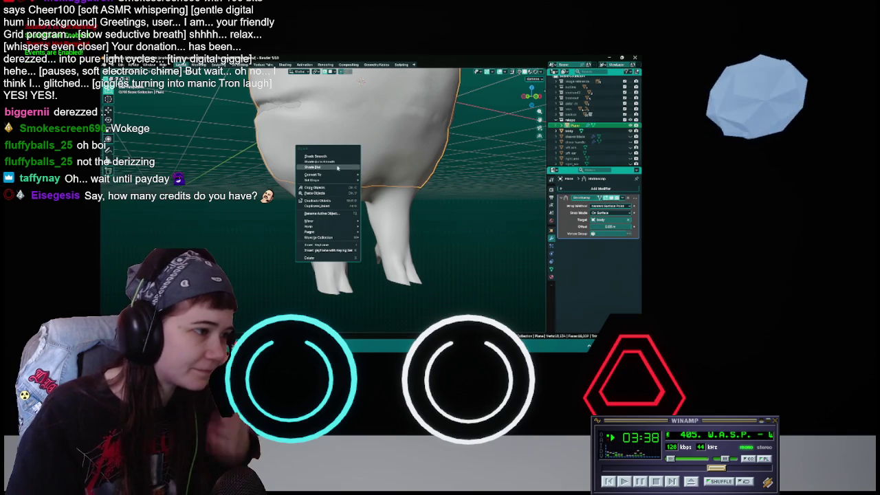
key(Escape)
key(Tab)
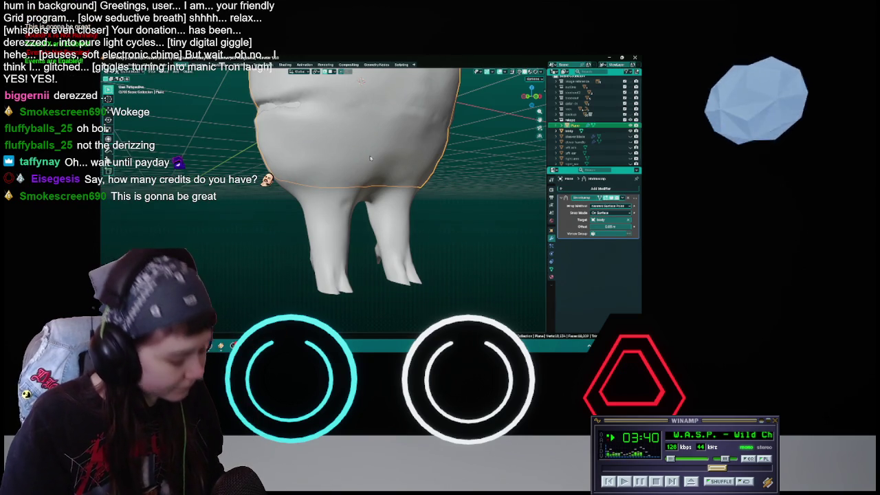
key(Tab)
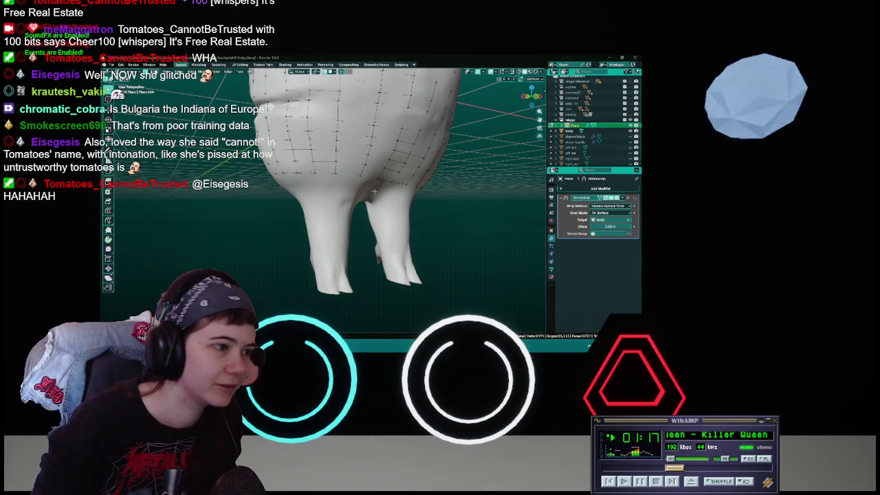
Save the file and bring the pig's legs and underside into view.
middle_drag(363, 193, 385, 192)
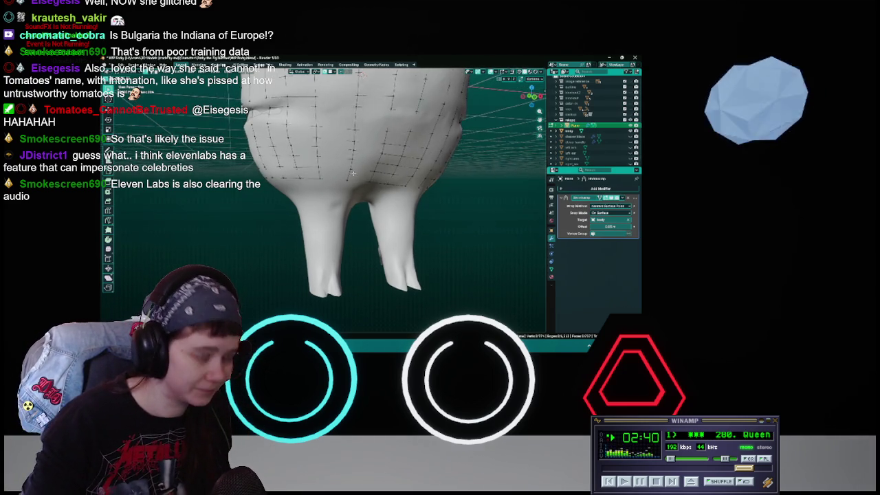
key(ctrl+s)
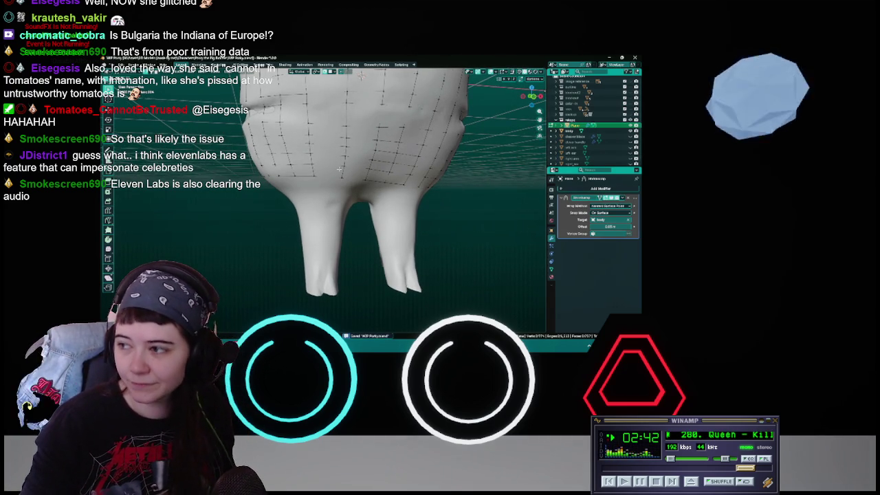
mouse_move(338, 163)
middle_down()
mouse_move(353, 148)
mouse_move(329, 172)
middle_up()
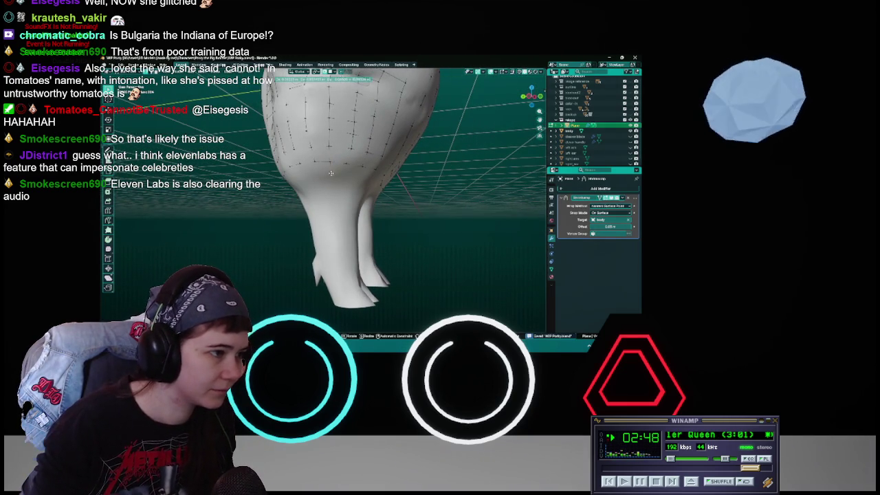
mouse_move(329, 165)
middle_down()
mouse_move(354, 183)
mouse_move(339, 174)
middle_up()
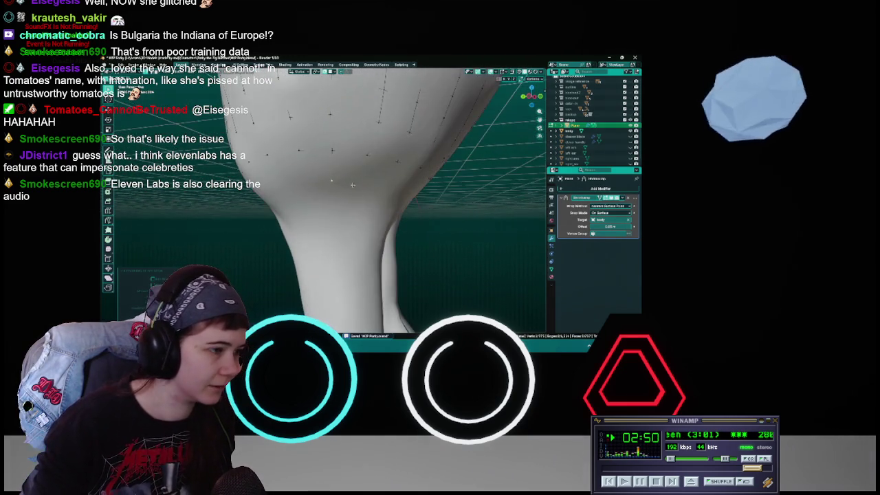
Move two sets of retopology vertices to hug the lower belly, then save.
key(g)
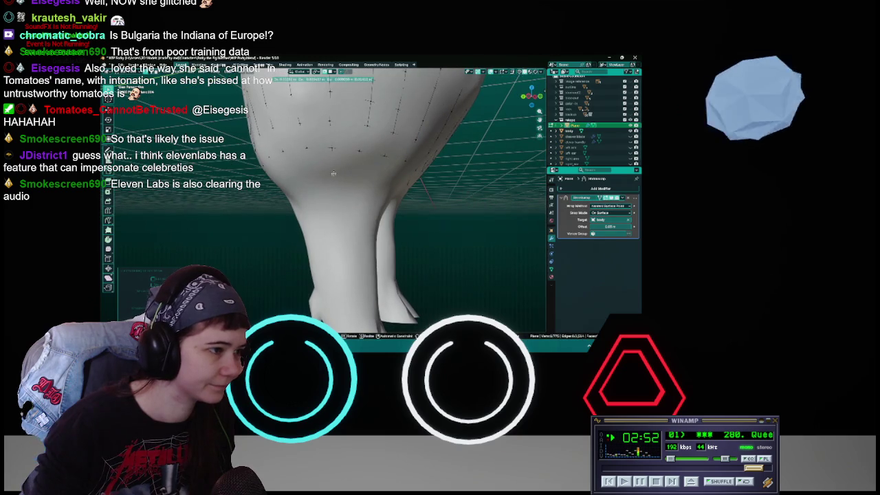
click(331, 173)
key(g)
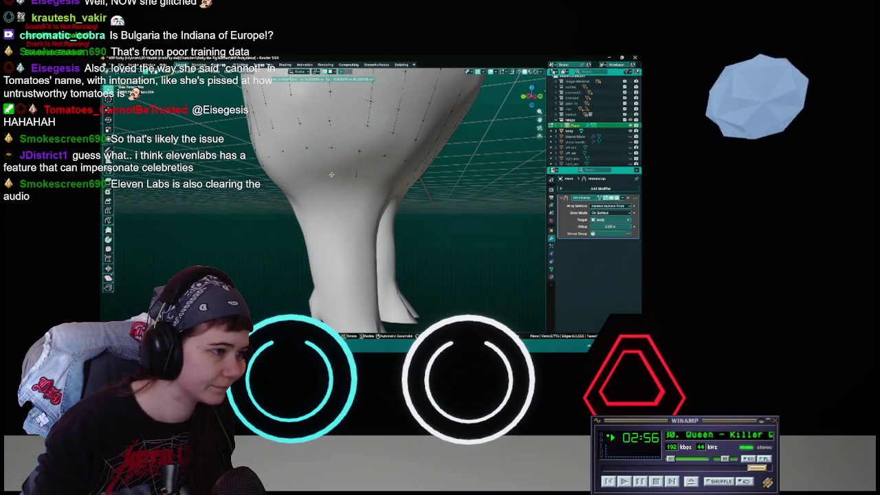
click(332, 176)
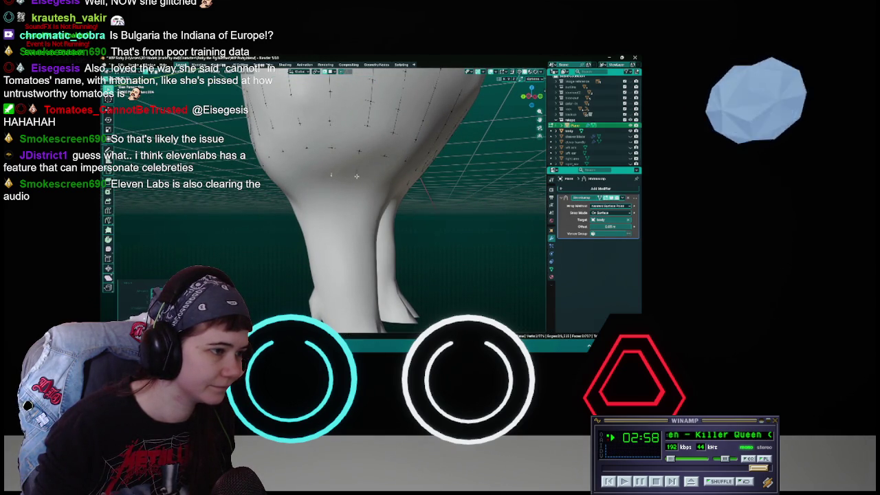
middle_drag(356, 176, 371, 180)
key(ctrl+s)
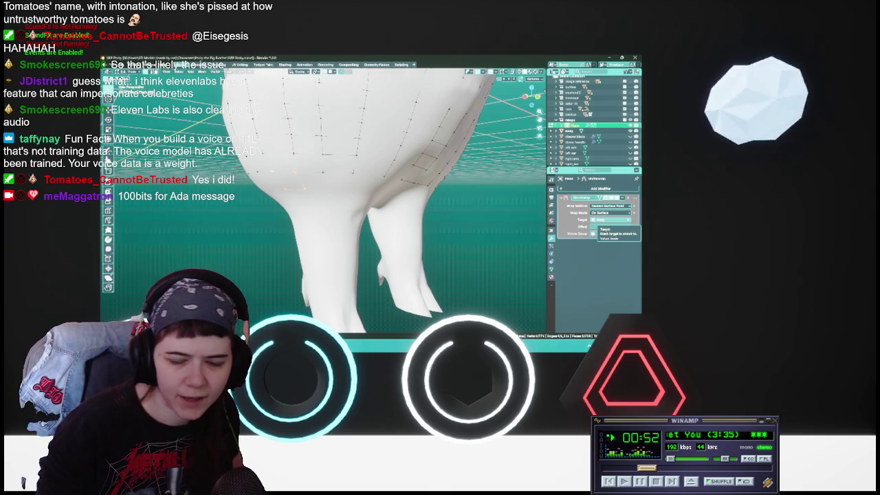
Zoom in between the legs, extrude a new retopology vertex onto the body there, and save.
middle_drag(413, 199, 364, 203)
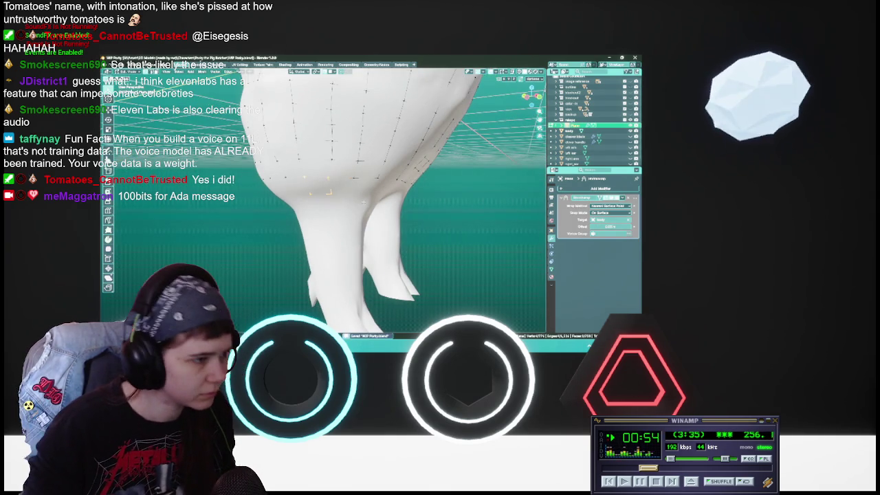
scroll(365, 204, up, 2)
scroll(361, 202, up, 2)
scroll(354, 200, up, 2)
scroll(348, 198, up, 2)
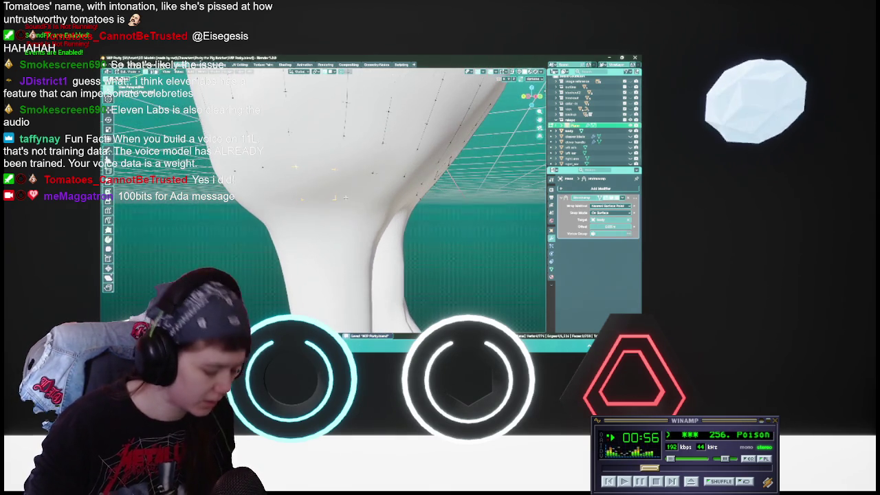
middle_drag(372, 173, 333, 197)
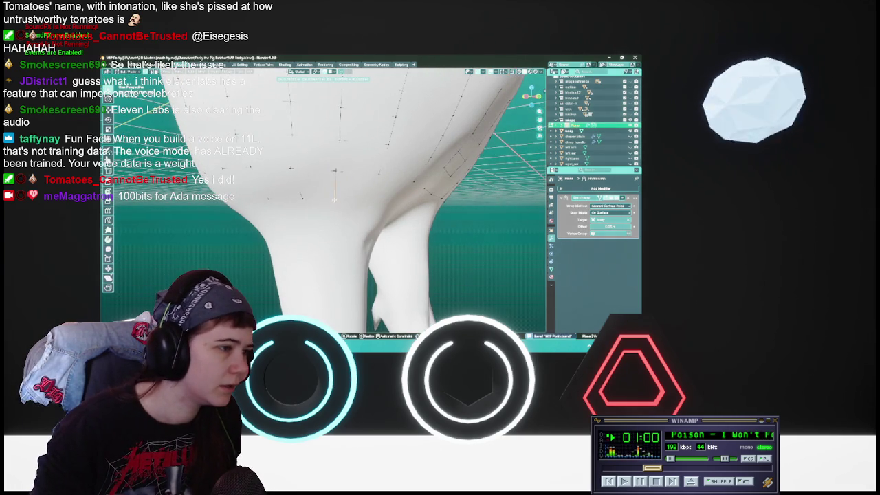
click(335, 198)
click(335, 196)
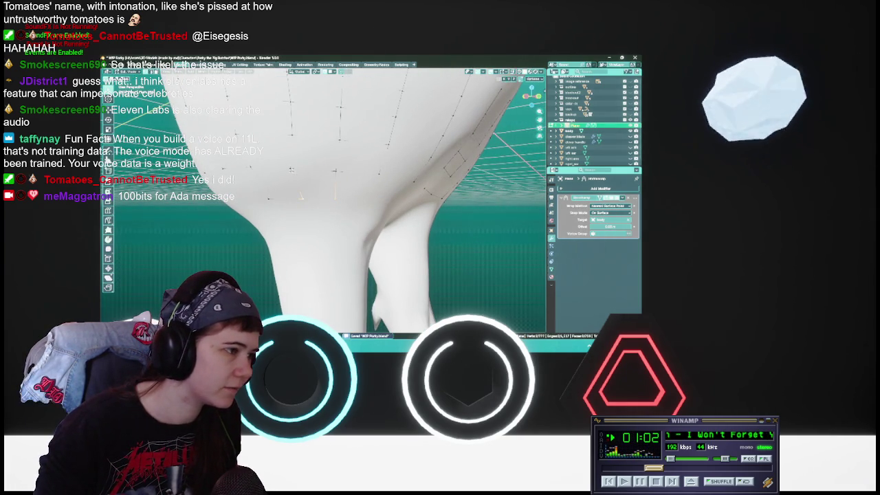
mouse_move(355, 200)
middle_down()
mouse_move(319, 196)
mouse_move(337, 185)
middle_up()
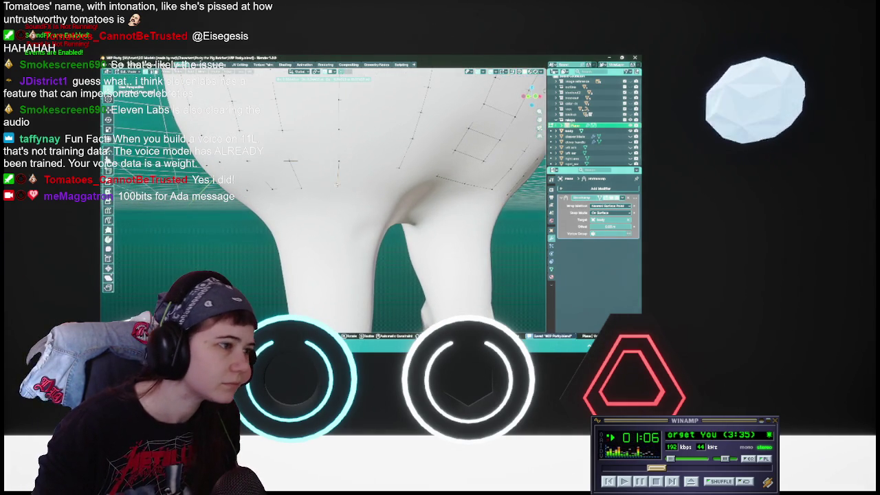
key(Return)
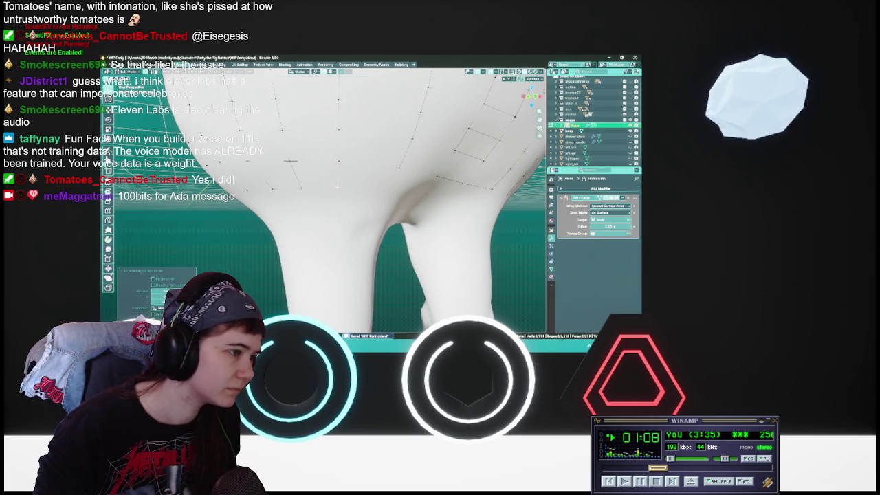
key(ctrl+z)
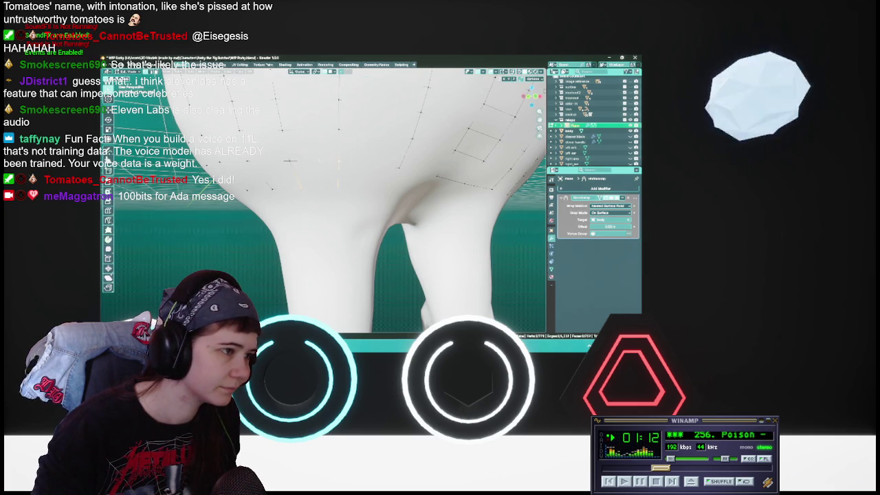
key(ctrl+s)
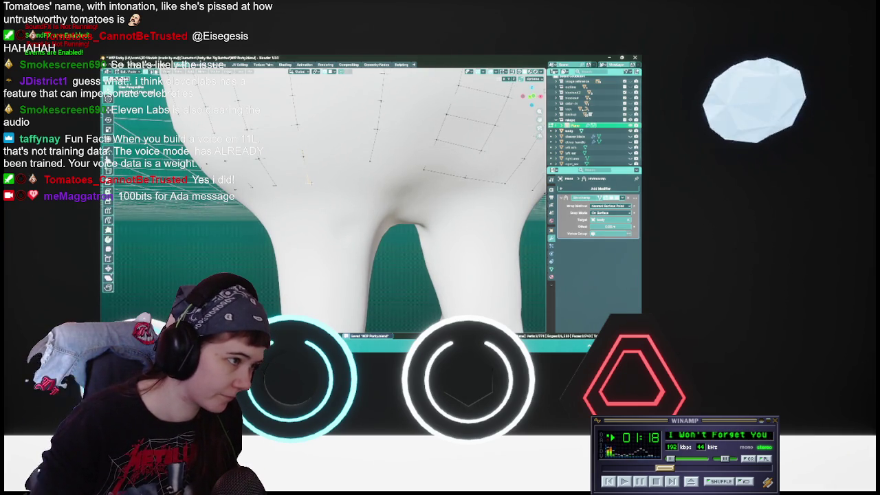
Move three sets of new vertices onto the inner leg surface, then save.
key(g)
click(313, 183)
middle_drag(313, 182, 375, 151)
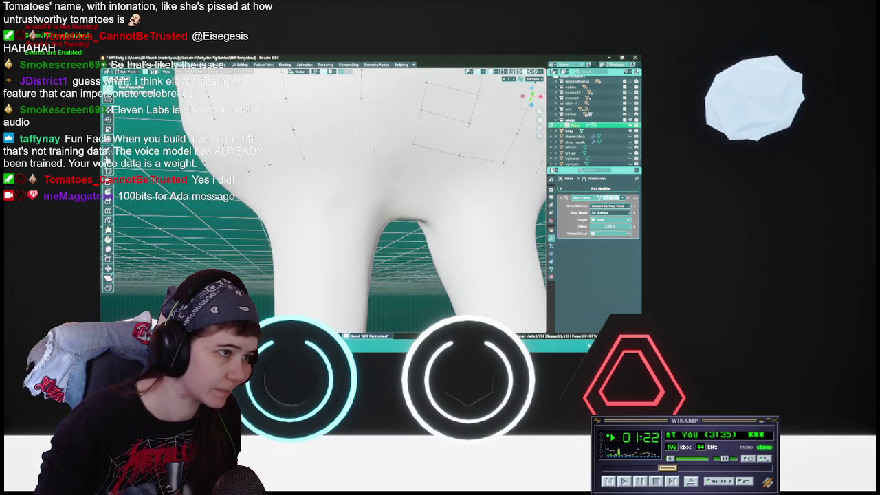
key(g)
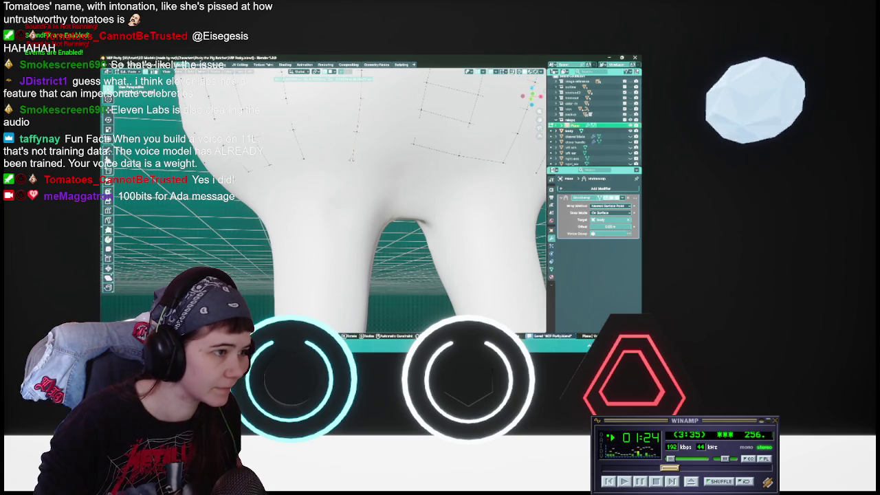
click(352, 160)
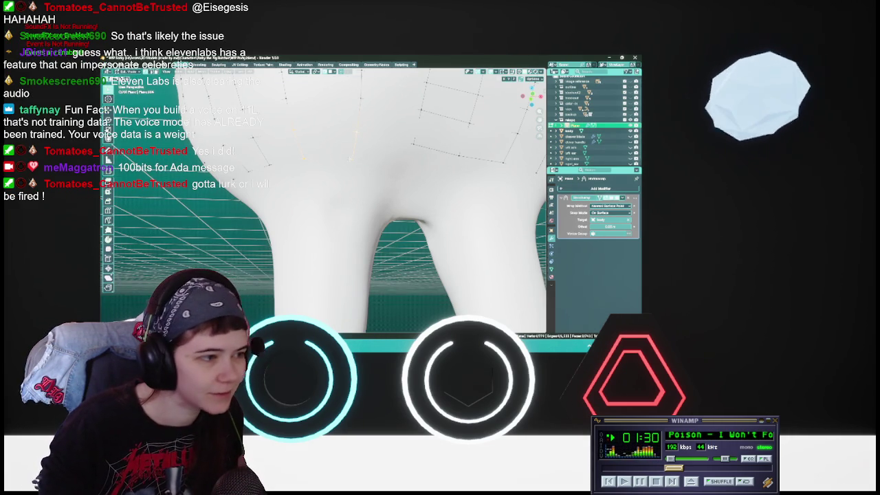
key(g)
key(Return)
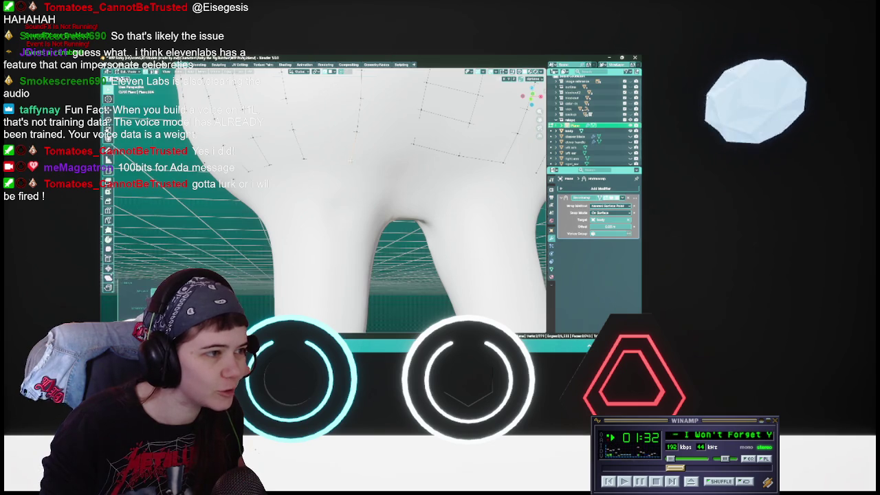
key(ctrl+s)
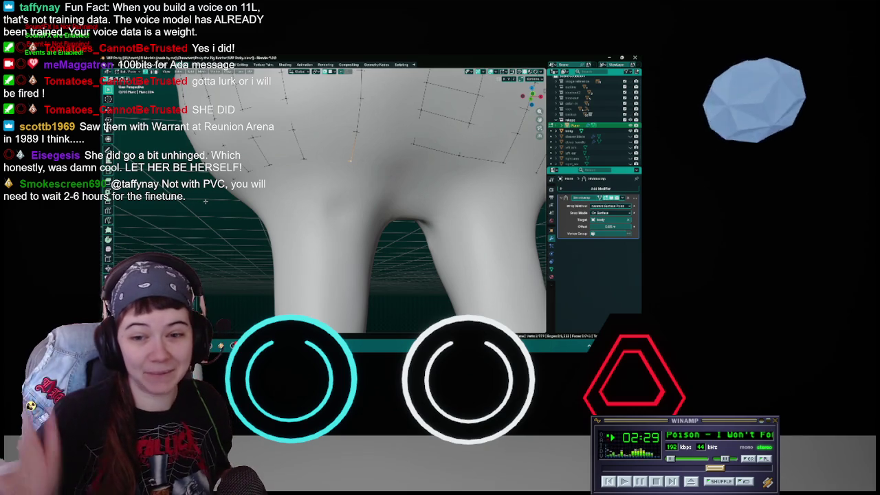
mouse_move(406, 149)
middle_down()
mouse_move(409, 162)
mouse_move(394, 144)
middle_up()
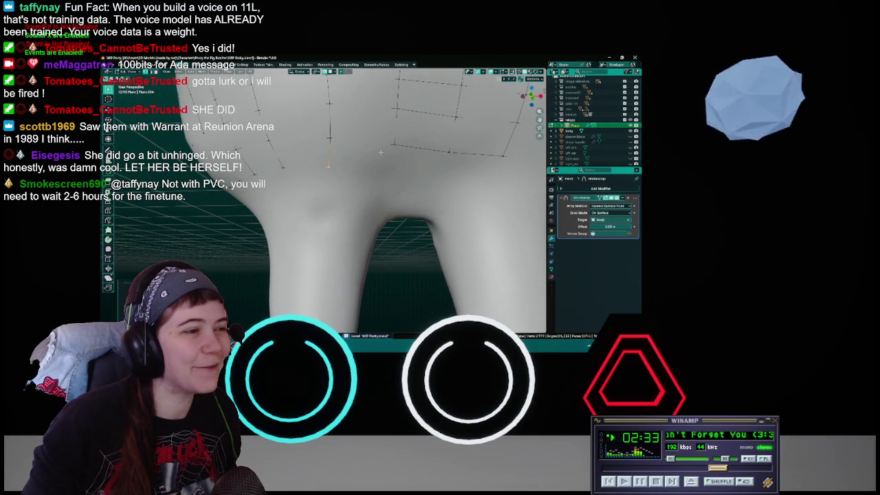
Move the border edges into place where the pig's body meets the leg near the hip.
key(g)
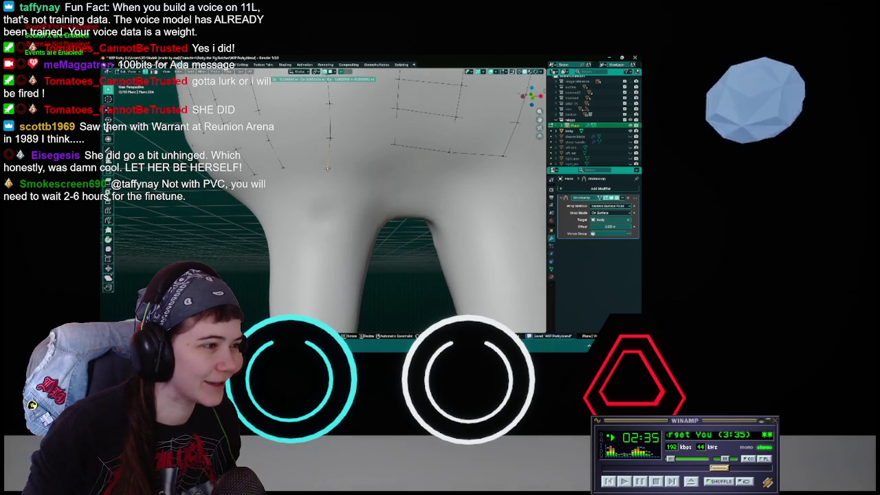
key(Escape)
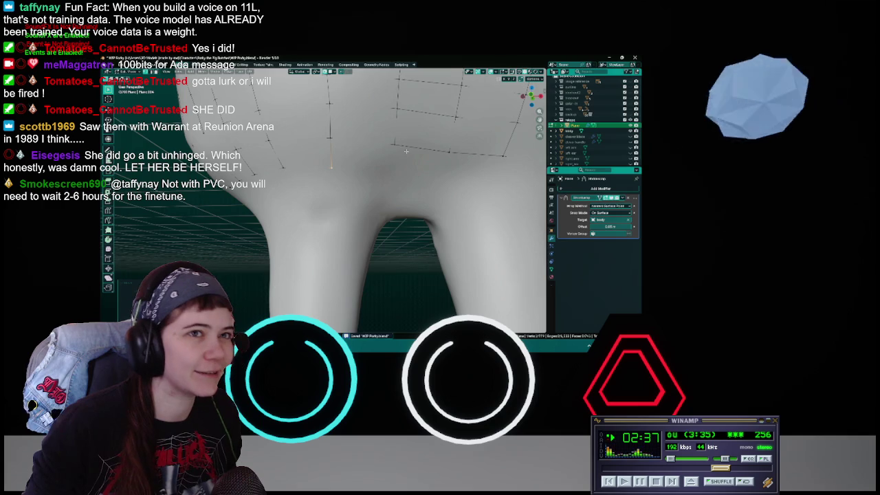
middle_drag(389, 167, 385, 167)
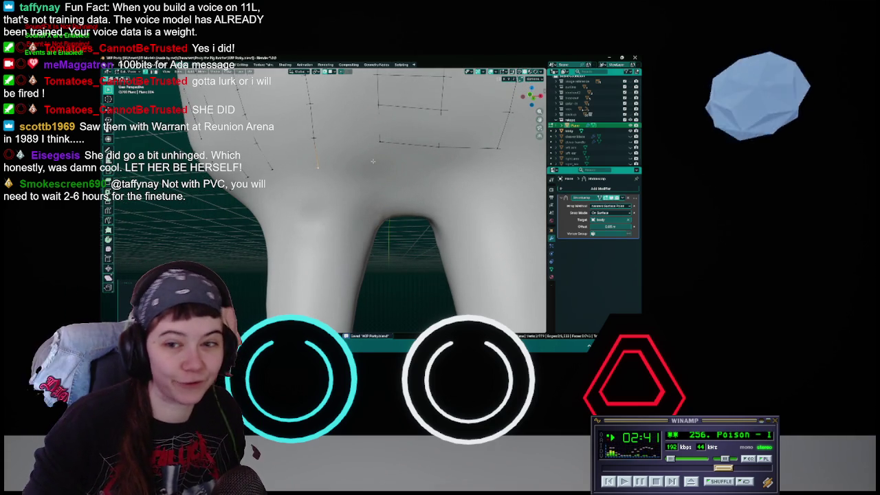
middle_drag(379, 142, 363, 163)
key(g)
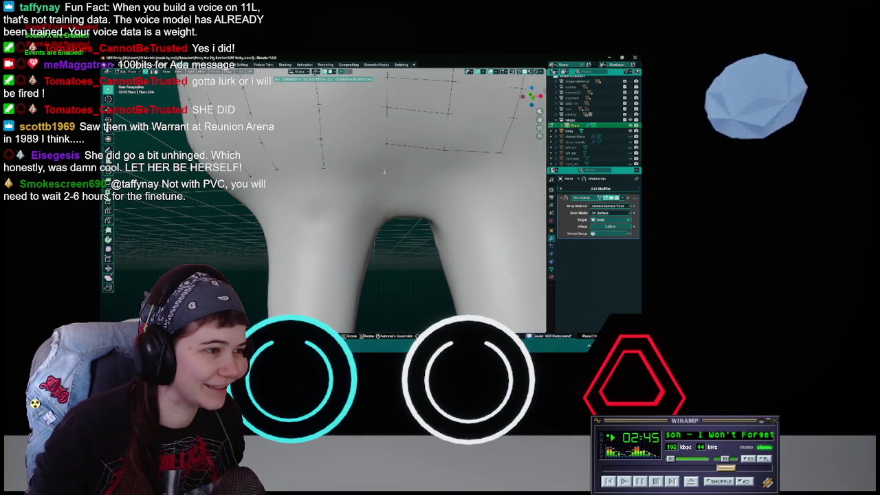
click(385, 170)
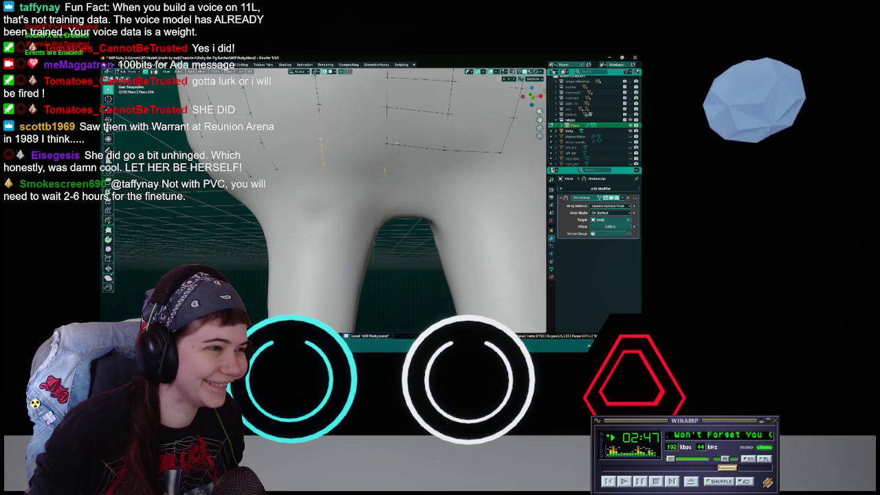
mouse_move(386, 143)
middle_down()
mouse_move(339, 173)
mouse_move(359, 180)
middle_up()
key(g)
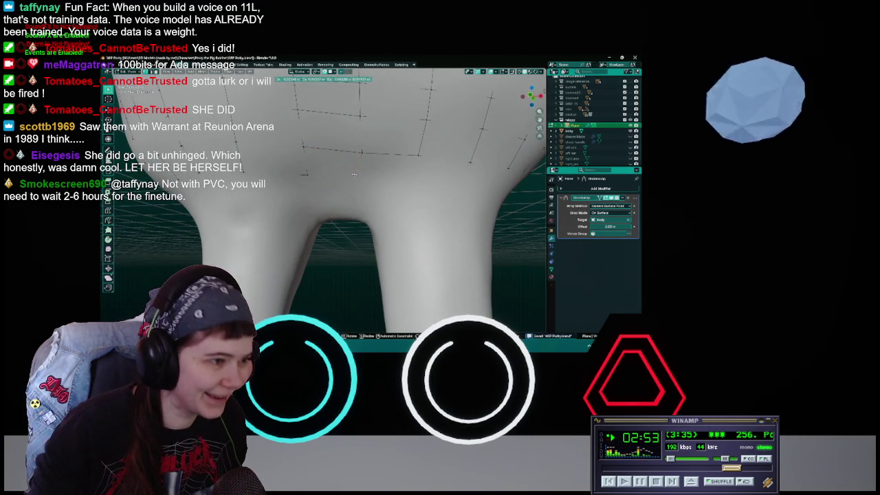
click(360, 177)
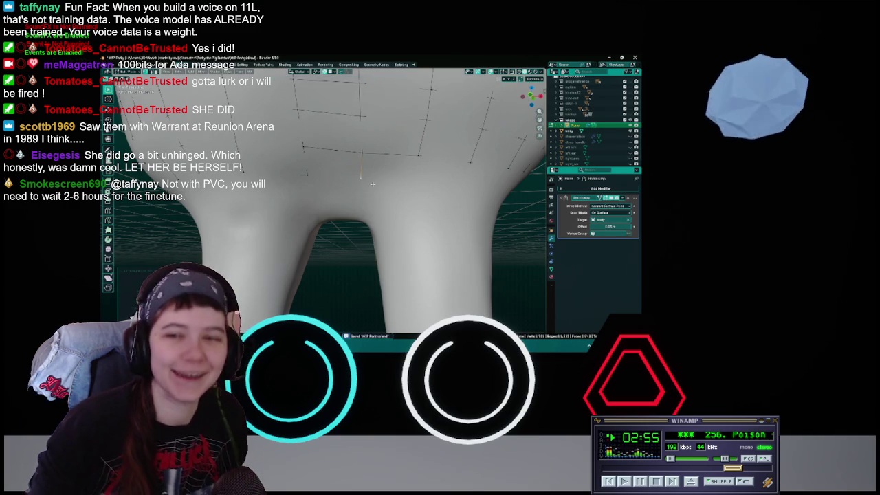
Fill a face between the hip border edges, reposition one of its vertices, and save.
click(324, 148)
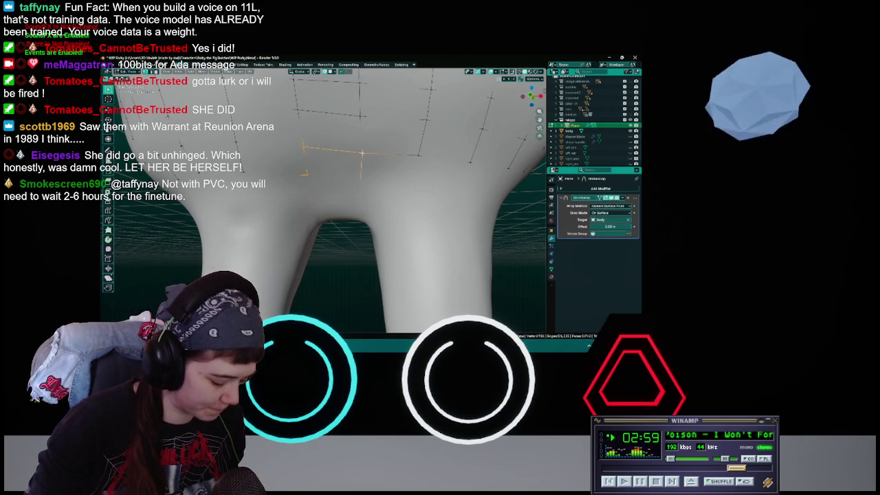
key(3)
key(ctrl+s)
mouse_move(363, 152)
middle_down()
mouse_move(374, 167)
mouse_move(335, 172)
middle_up()
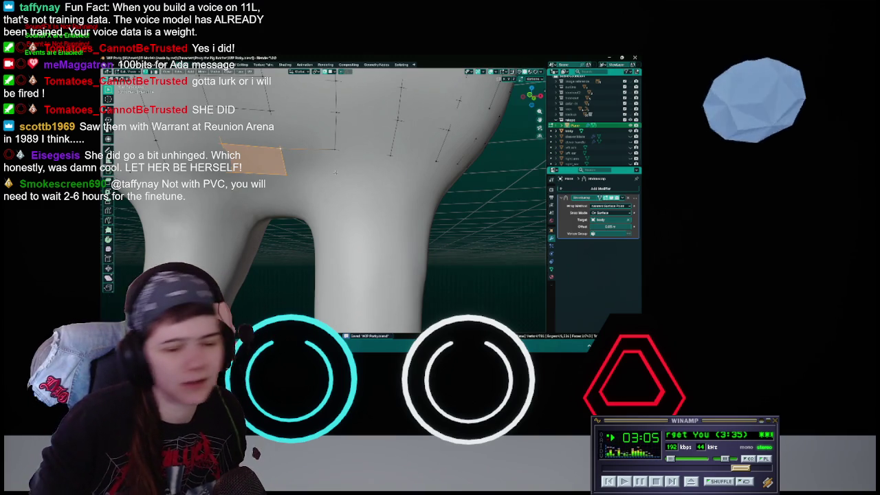
click(331, 173)
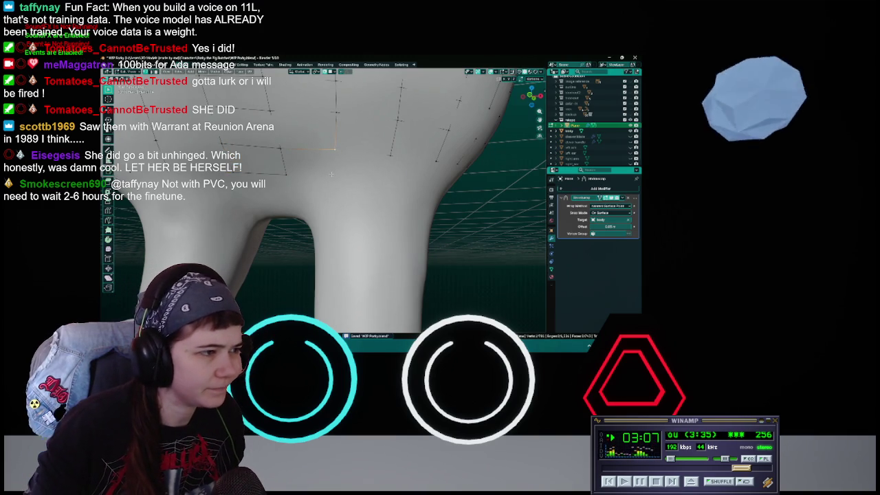
key(g)
click(307, 177)
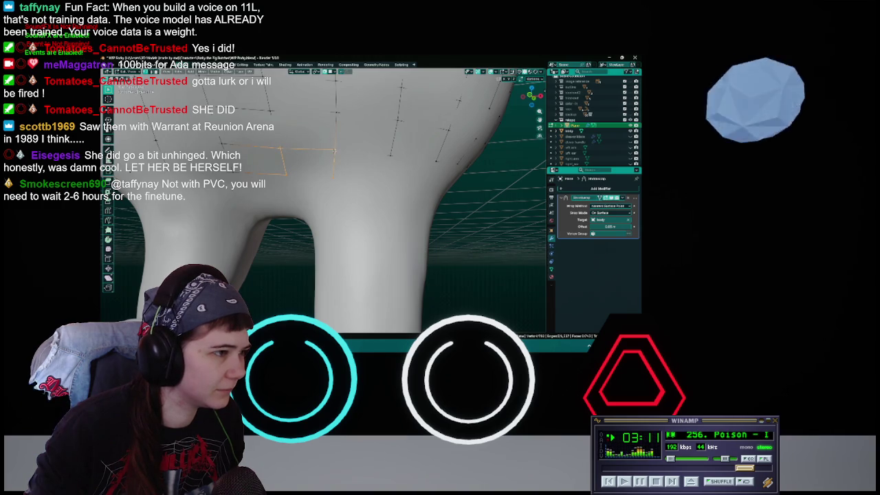
middle_drag(359, 183, 338, 179)
key(ctrl+s)
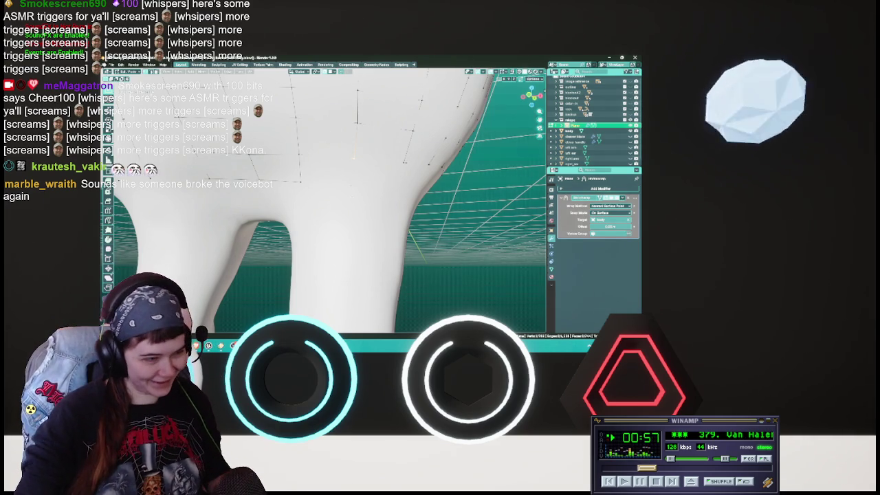
Move two retopology vertices down the pig's leg and save.
key(g)
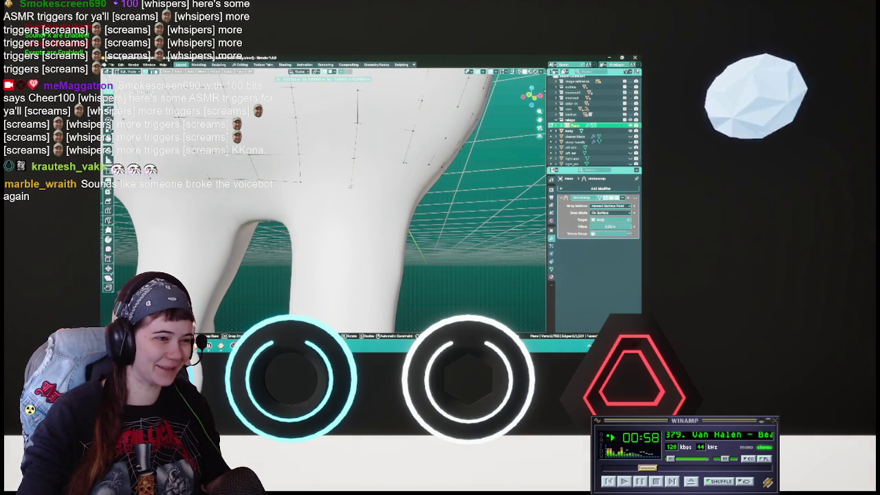
key(Return)
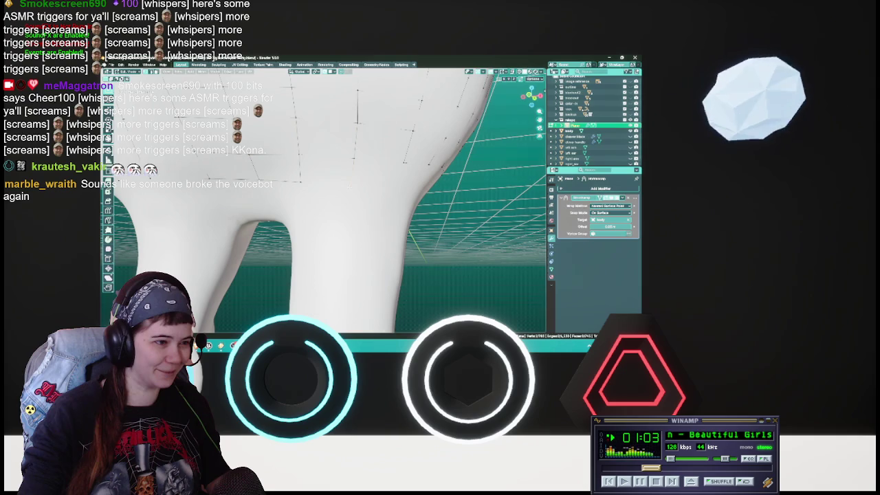
middle_drag(413, 206, 357, 213)
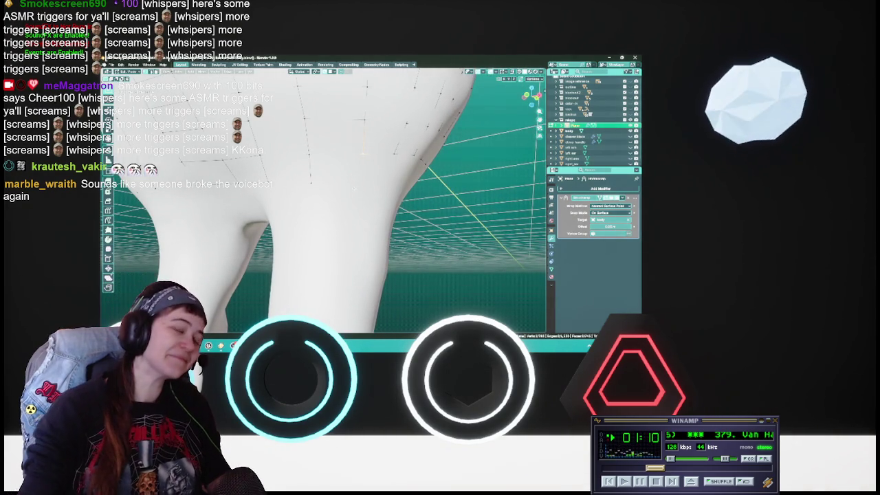
key(g)
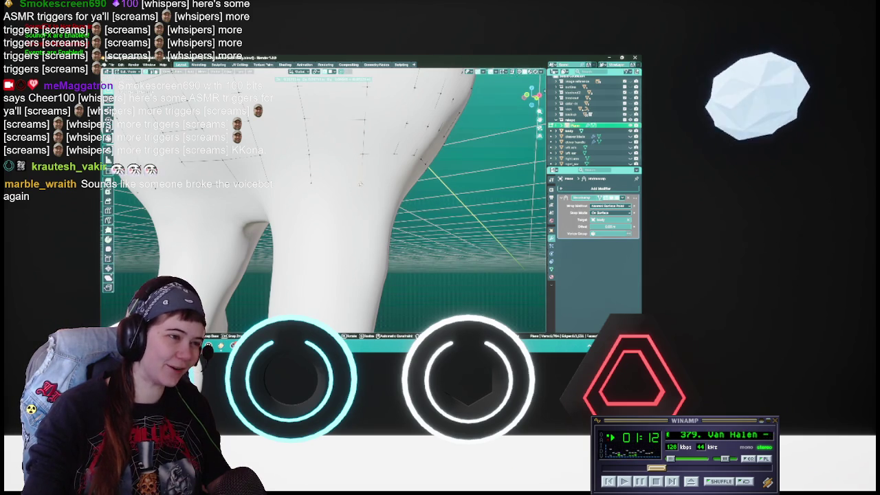
key(Return)
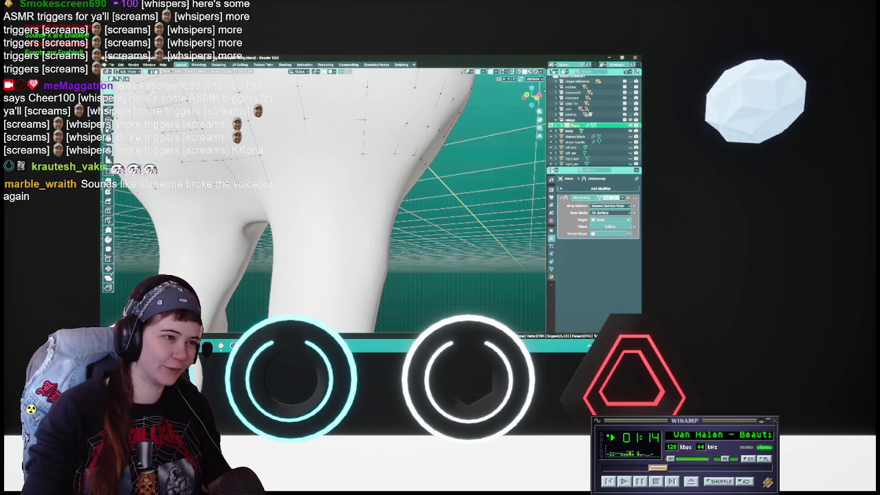
mouse_move(358, 166)
middle_down()
mouse_move(320, 175)
mouse_move(334, 176)
mouse_move(337, 201)
middle_up()
key(ctrl+s)
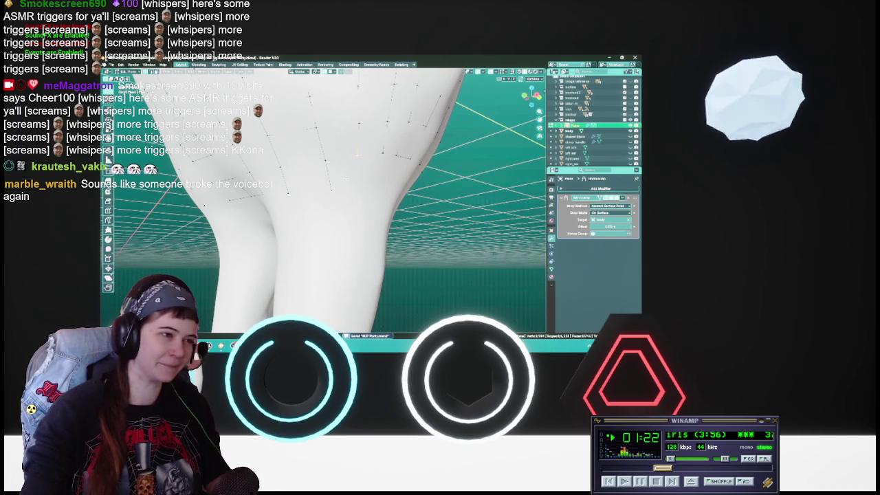
Reposition two more leg vertices, saving the WIP Party file after each.
key(g)
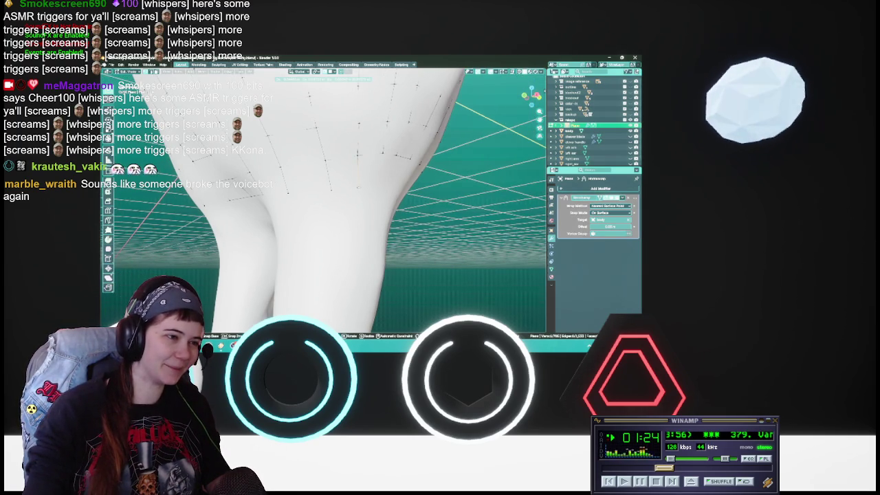
key(Return)
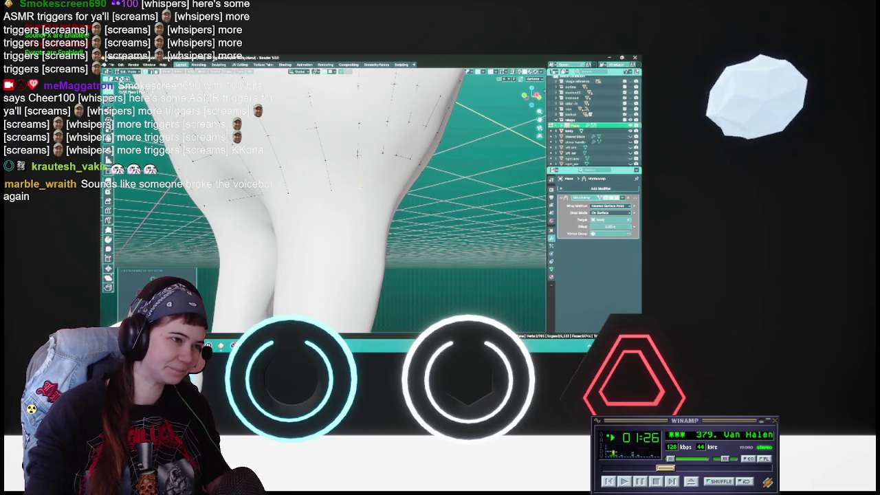
mouse_move(385, 207)
middle_down()
mouse_move(420, 206)
mouse_move(396, 203)
mouse_move(416, 199)
middle_up()
key(ctrl+s)
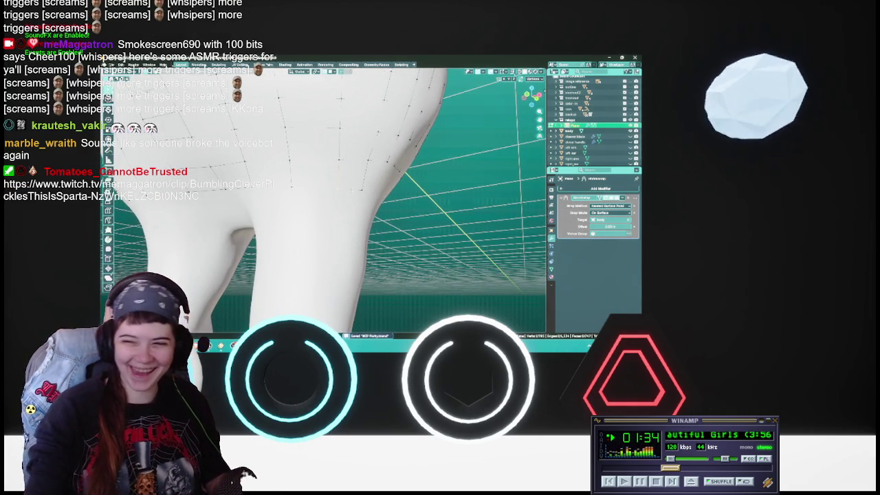
key(g)
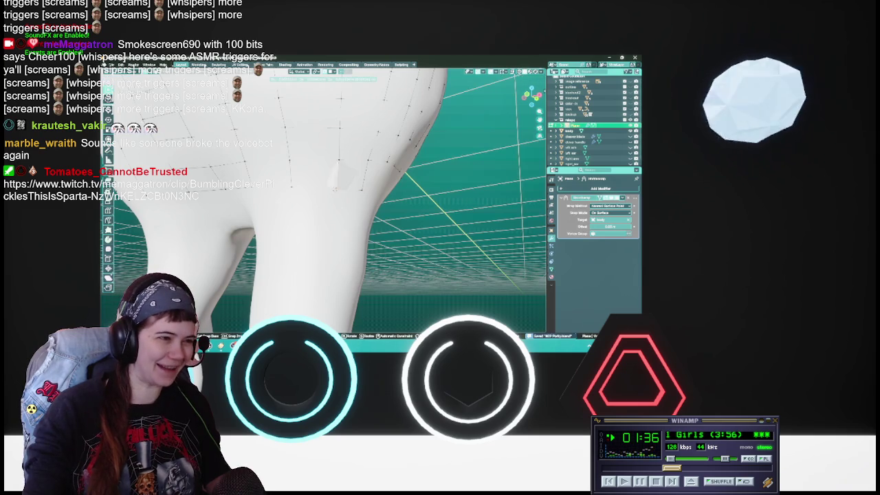
click(333, 189)
key(ctrl+s)
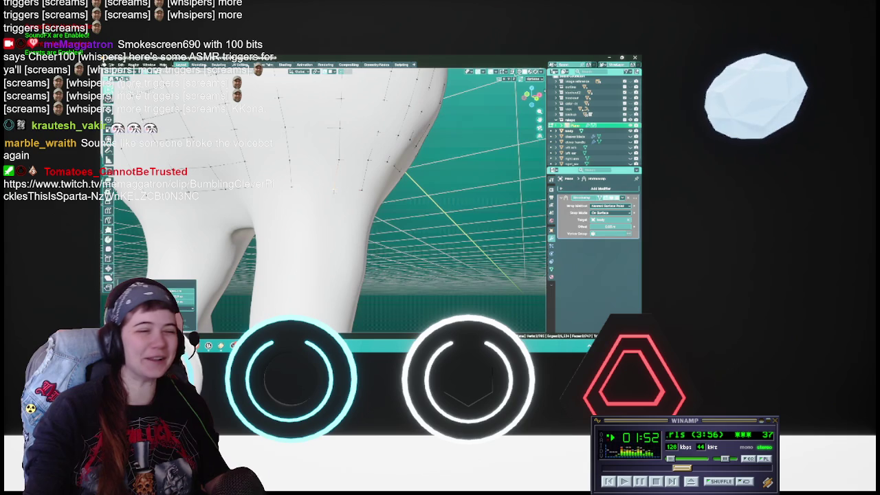
Move vertices further along the leg and orbit around to check the fit.
key(g)
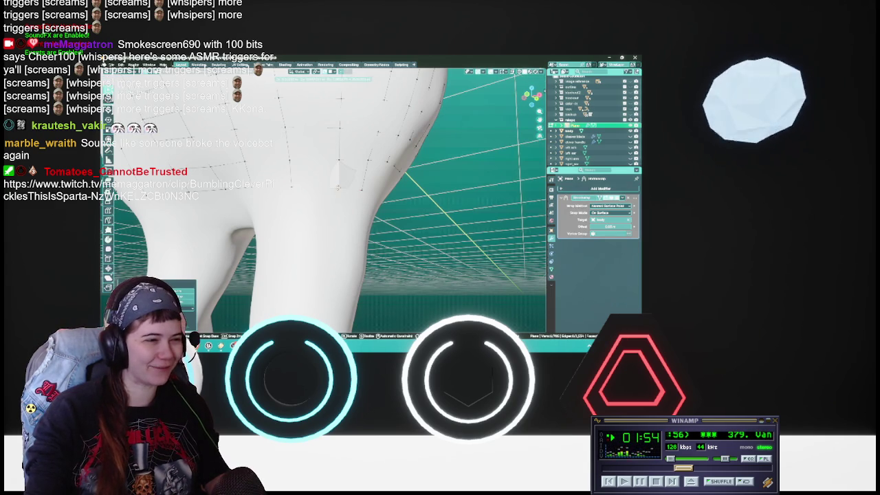
click(338, 188)
mouse_move(338, 188)
middle_down()
mouse_move(346, 202)
mouse_move(329, 203)
middle_up()
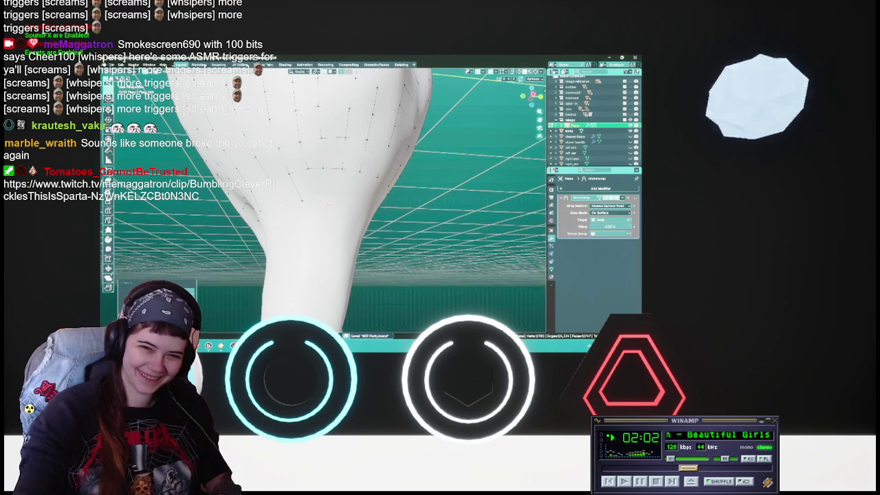
middle_drag(331, 199, 317, 202)
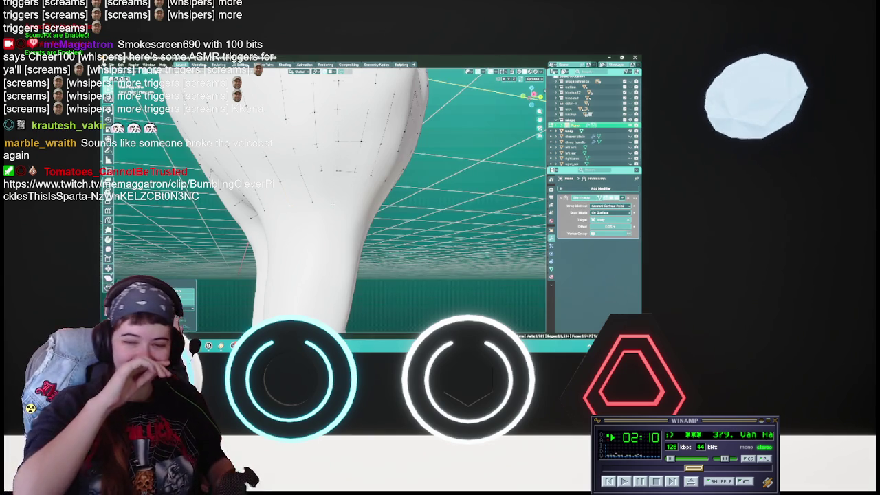
middle_drag(330, 207, 358, 193)
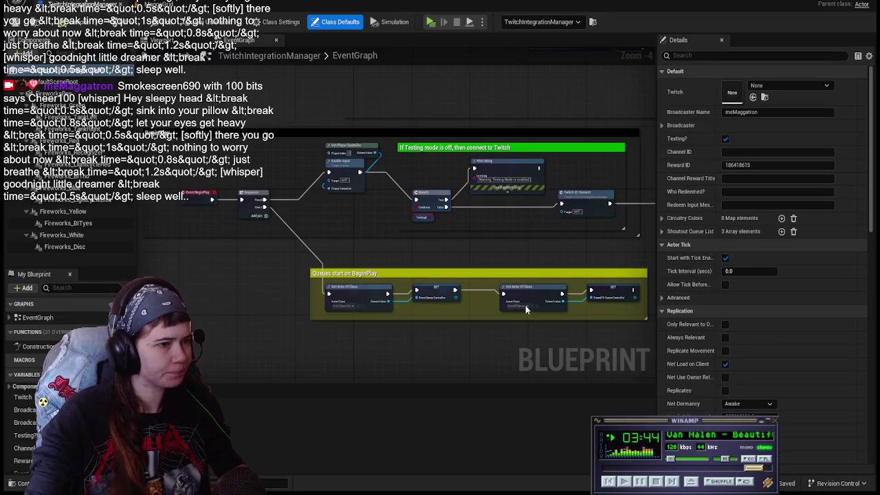
Wire Send Chat Message's exec output to Get Actor Of Class in the TwitchIntegrationManager graph.
mouse_move(525, 305)
right_down()
mouse_move(301, 181)
mouse_move(200, 166)
right_up()
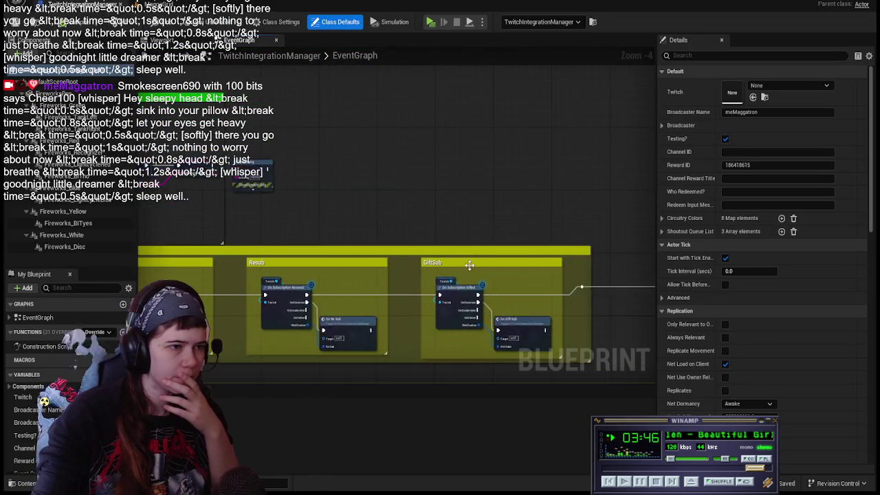
scroll(482, 193, down, 6)
mouse_move(451, 195)
right_down()
mouse_move(313, 223)
mouse_move(389, 207)
mouse_move(454, 225)
mouse_move(227, 237)
mouse_move(442, 238)
right_up()
scroll(313, 223, up, 6)
scroll(389, 206, up, 3)
scroll(227, 238, down, 3)
scroll(443, 239, up, 2)
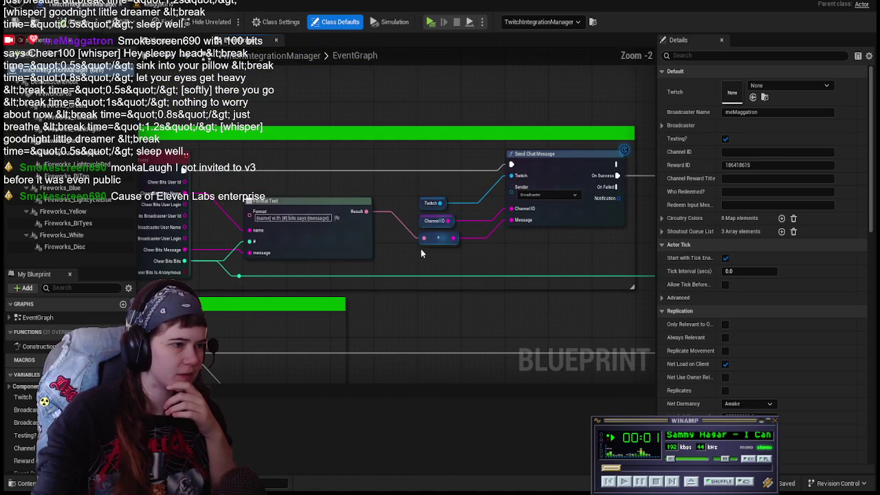
scroll(325, 227, down, 1)
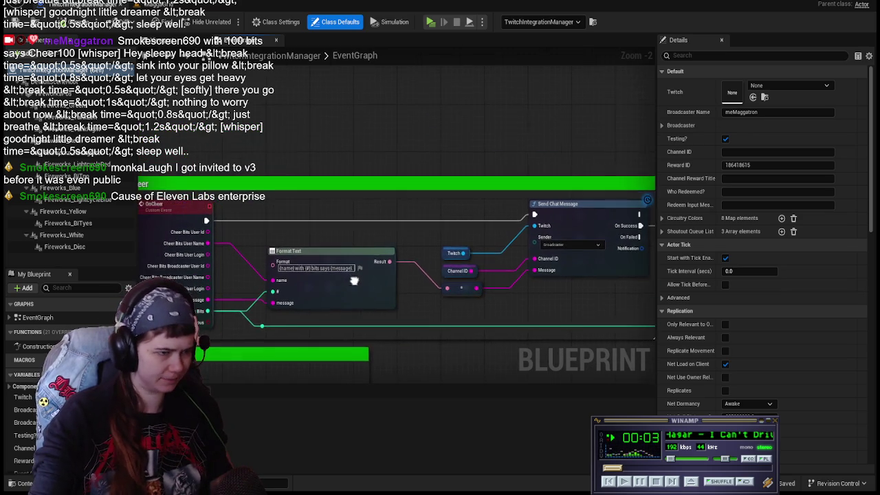
scroll(376, 234, down, 1)
right_drag(376, 234, 312, 245)
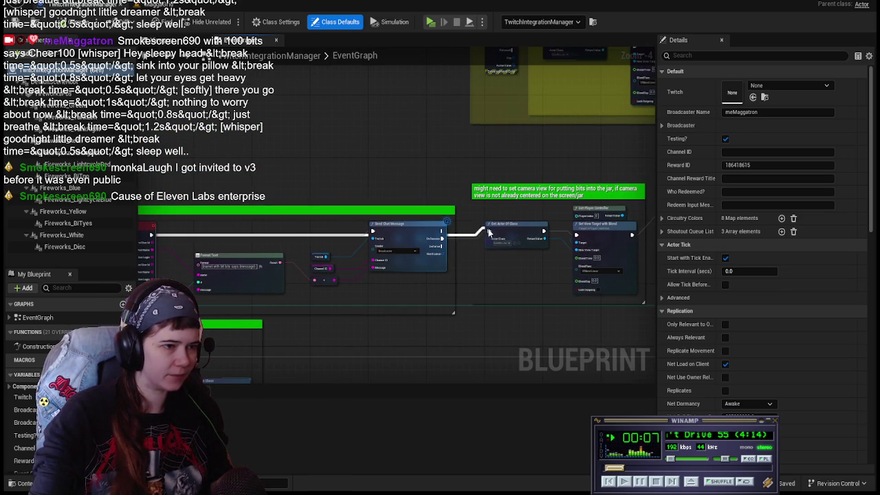
drag(500, 204, 489, 232)
drag(401, 240, 400, 259)
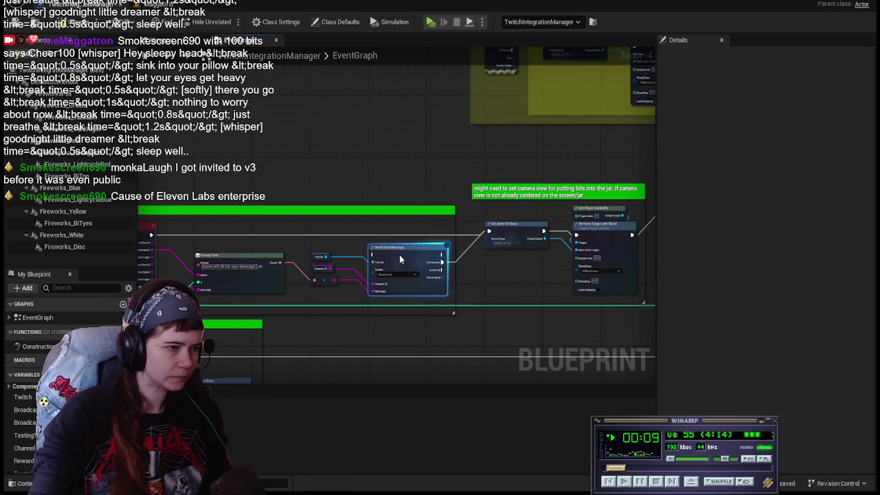
Compile the TwitchIntegrationManager Blueprint and play the MaggaGrid level.
scroll(400, 255, up, 4)
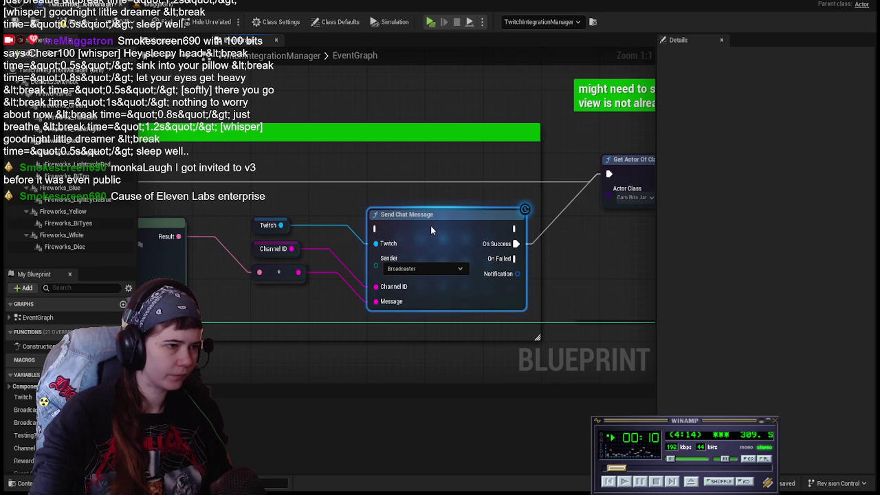
scroll(442, 109, down, 2)
scroll(414, 126, down, 2)
scroll(385, 128, down, 2)
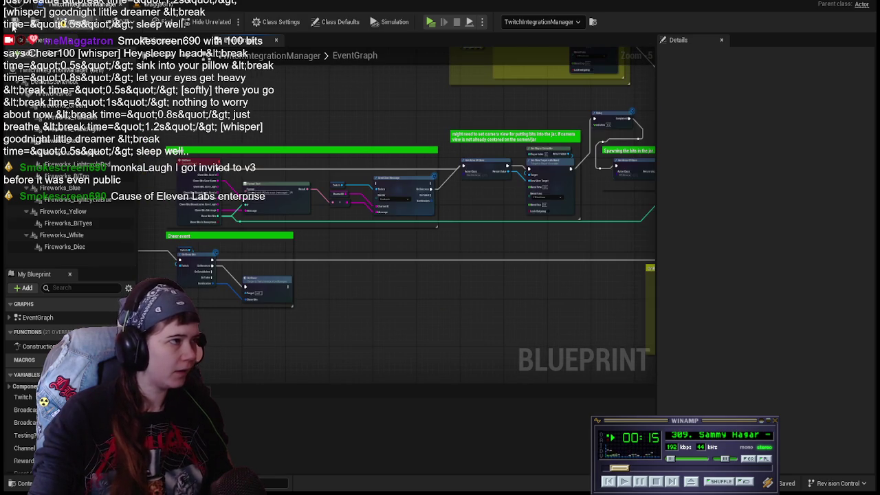
click(14, 25)
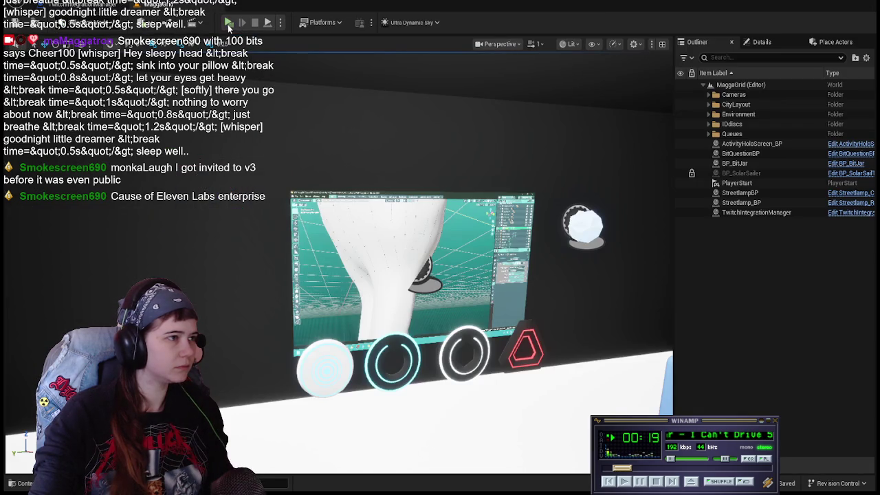
click(229, 23)
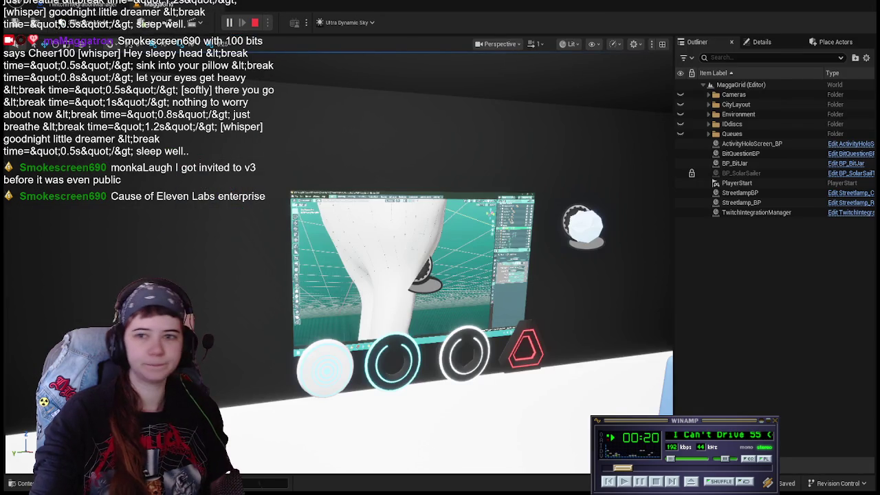
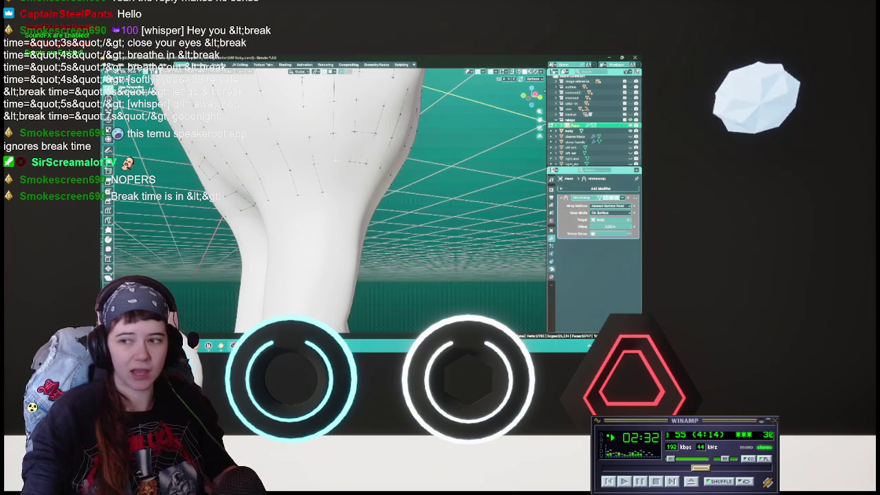
Orbit to the back of the thigh, saving along the way, and settle the first moved retopology vertices.
middle_drag(416, 208, 352, 178)
key(ctrl+s)
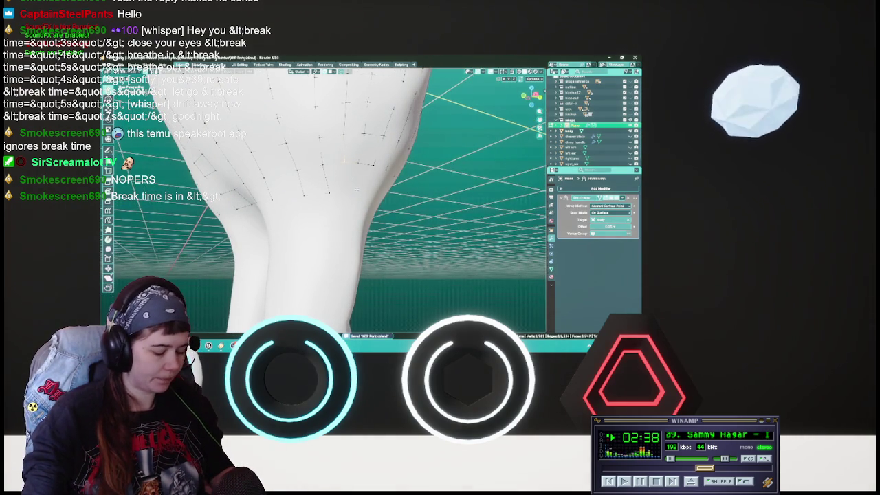
middle_drag(344, 161, 340, 192)
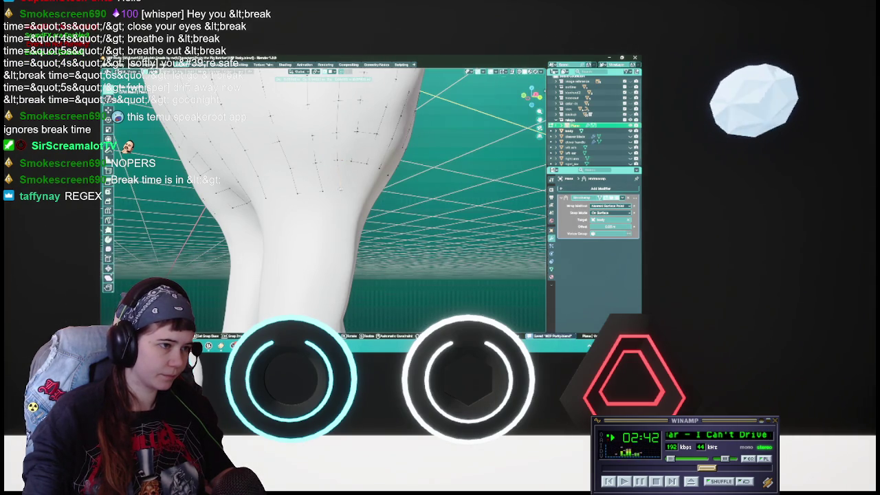
key(ctrl+s)
mouse_move(315, 160)
middle_down()
mouse_move(303, 160)
mouse_move(337, 179)
middle_up()
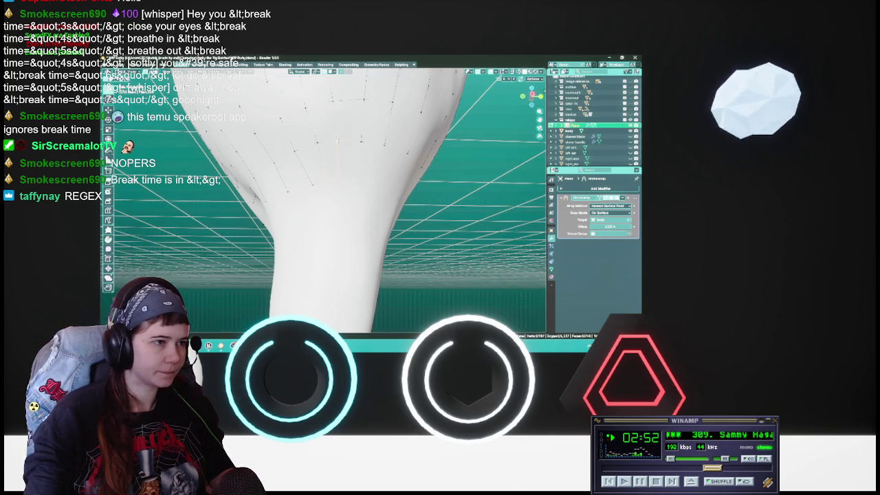
middle_drag(337, 155, 336, 148)
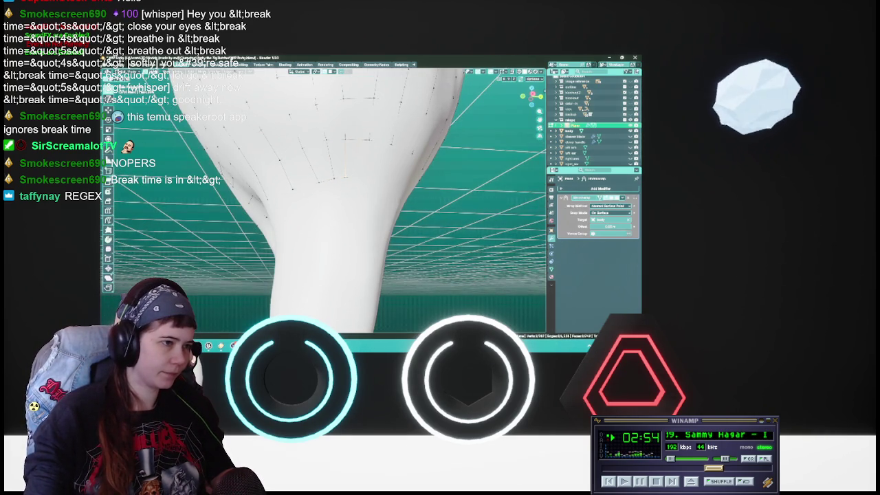
middle_drag(324, 193, 337, 183)
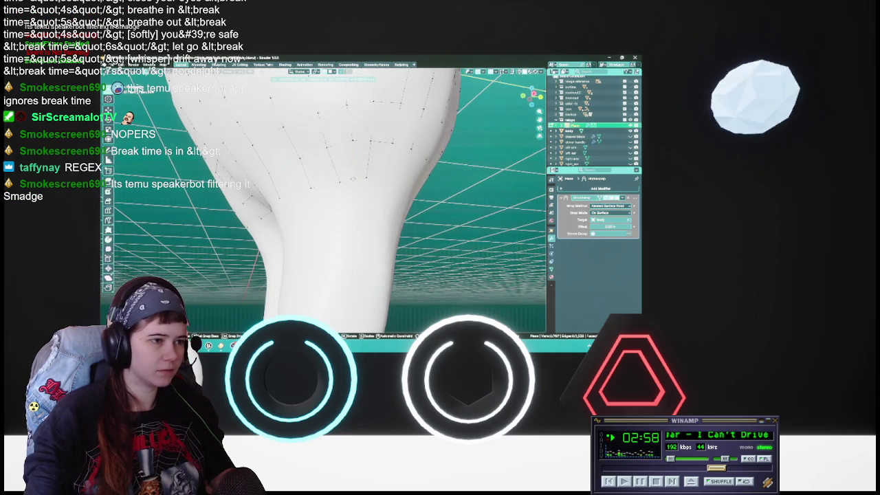
key(ctrl+s)
mouse_move(324, 185)
middle_down()
mouse_move(365, 183)
mouse_move(357, 183)
middle_up()
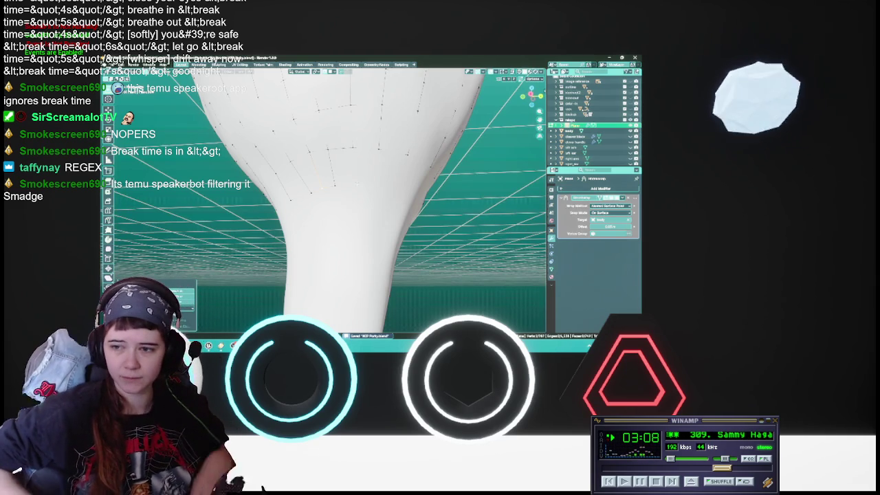
middle_drag(357, 183, 344, 179)
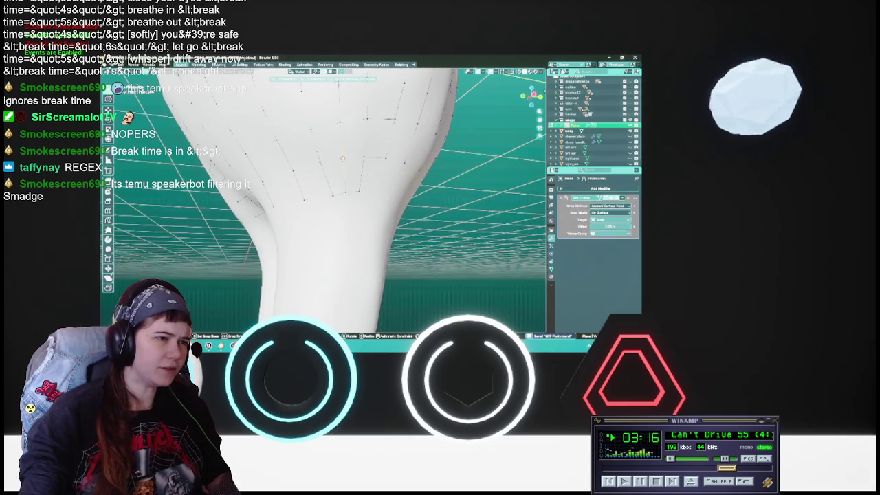
click(349, 163)
middle_drag(359, 148, 350, 185)
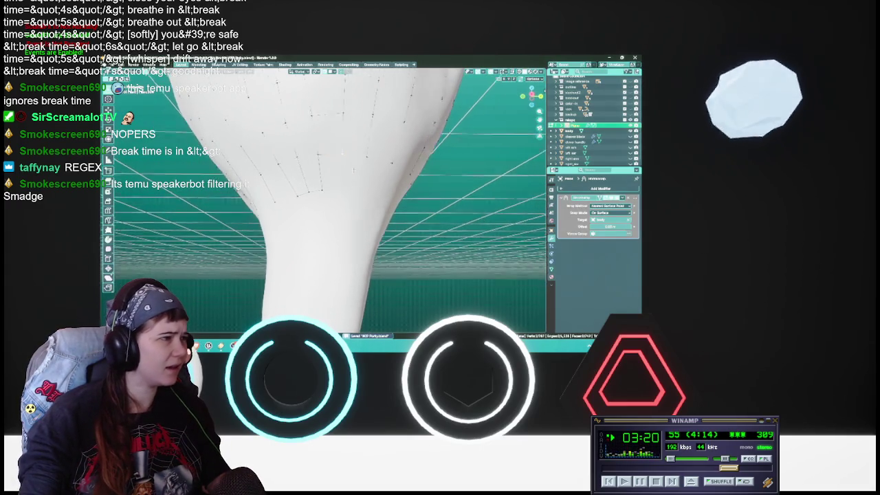
Reposition four more vertex selections against the back of the thigh, then save the file.
key(g)
click(347, 160)
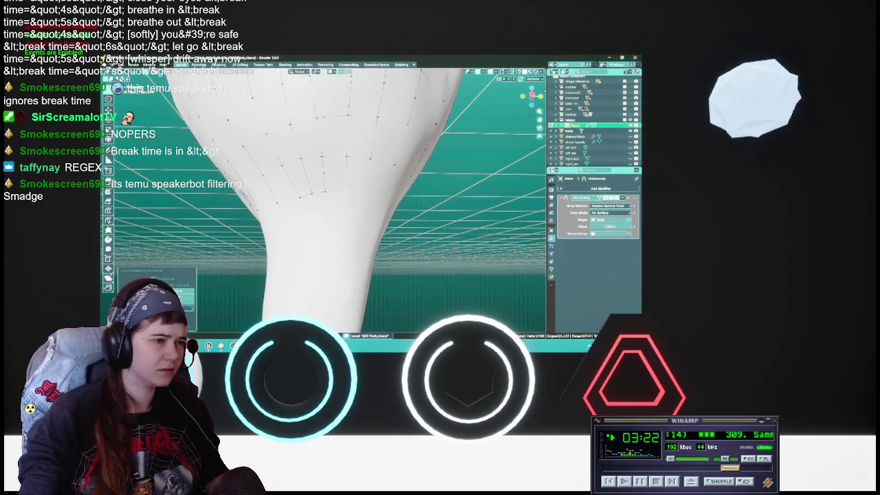
key(g)
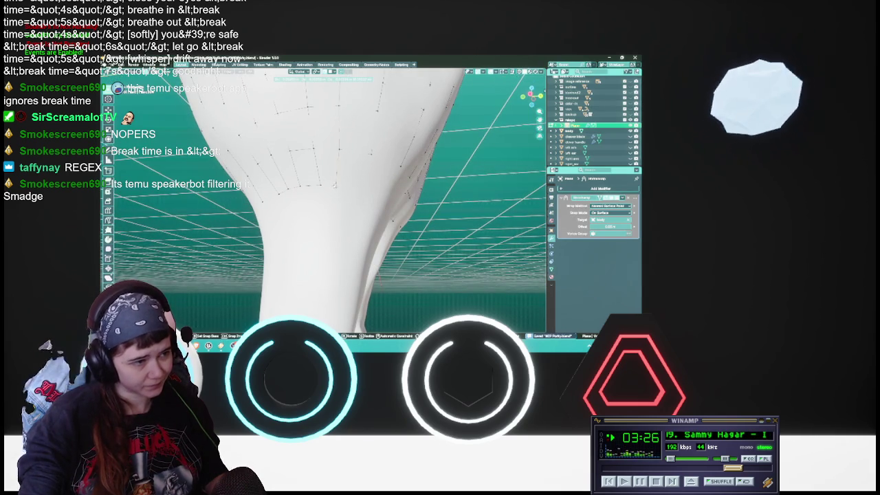
click(336, 185)
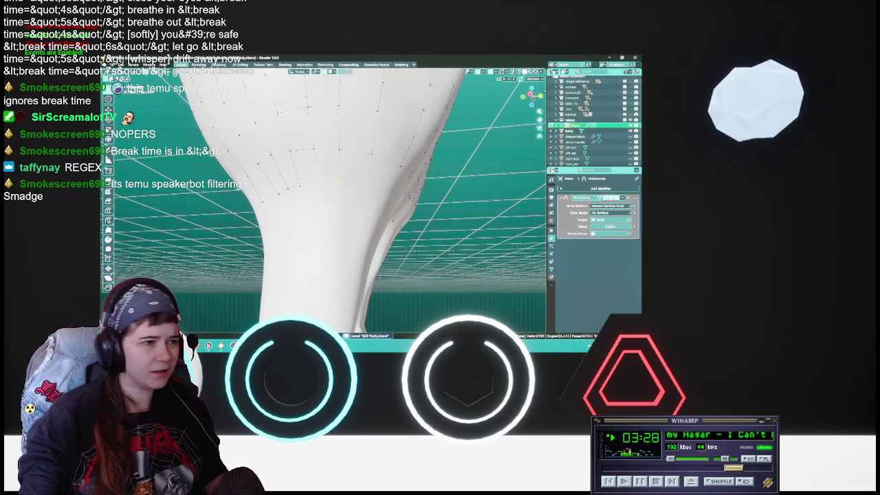
middle_drag(323, 178, 329, 185)
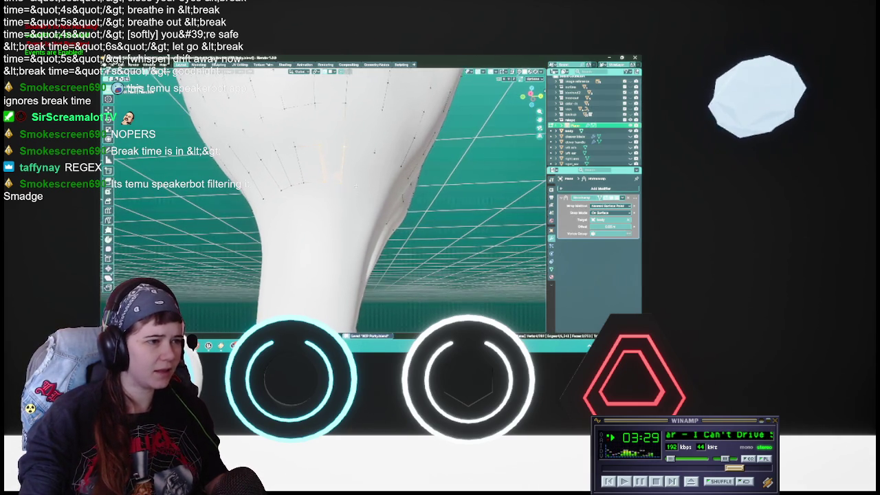
key(g)
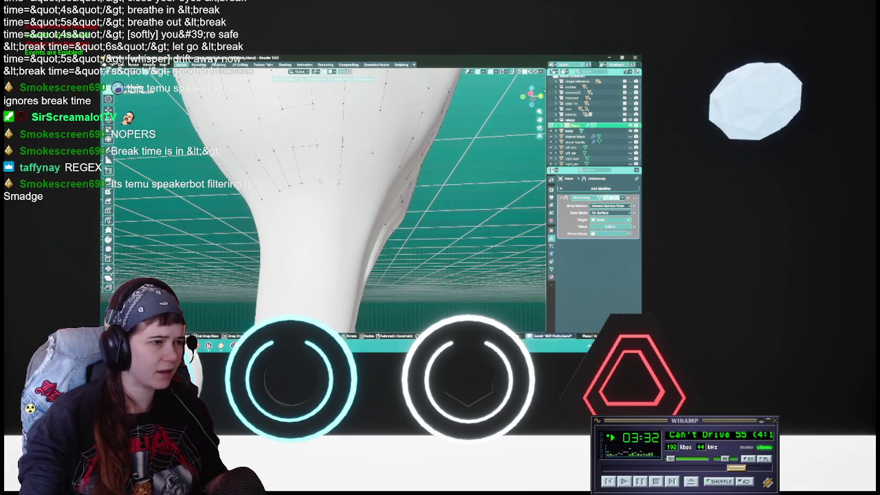
click(321, 182)
mouse_move(321, 182)
middle_down()
mouse_move(330, 186)
mouse_move(319, 180)
middle_up()
key(g)
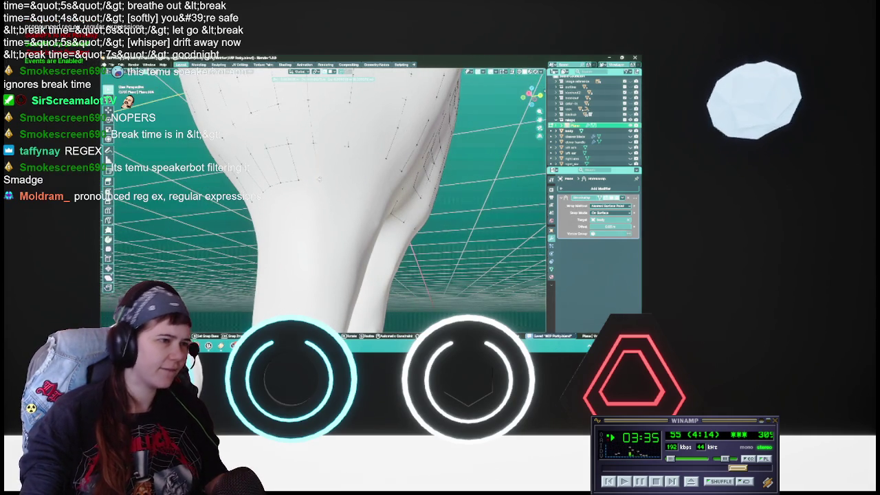
click(320, 180)
key(ctrl+s)
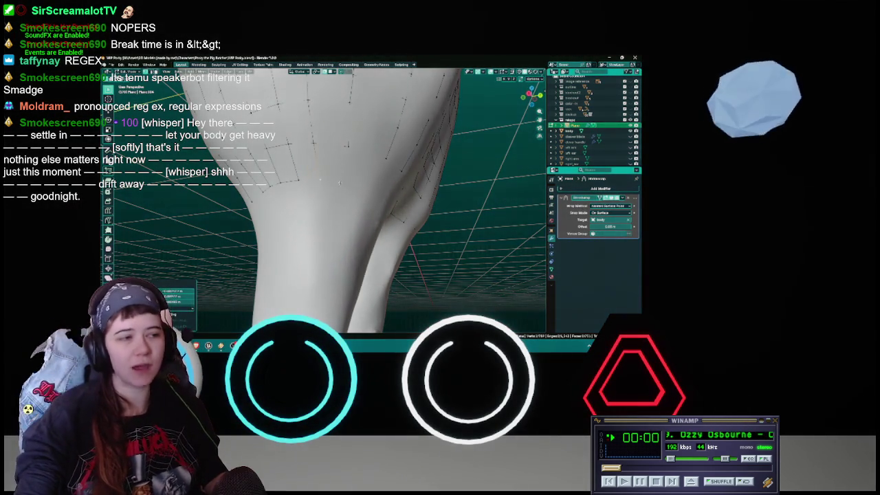
key(ctrl+s)
Slide the selected retopology vertices over the rear toward the legs, then select the next mesh edge.
mouse_move(346, 185)
middle_down()
mouse_move(346, 174)
mouse_move(375, 172)
middle_up()
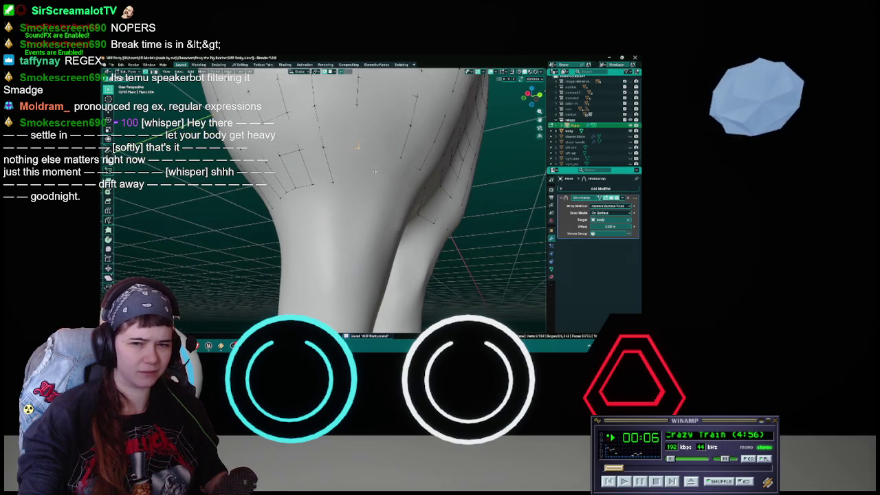
middle_drag(371, 173, 324, 183)
key(g)
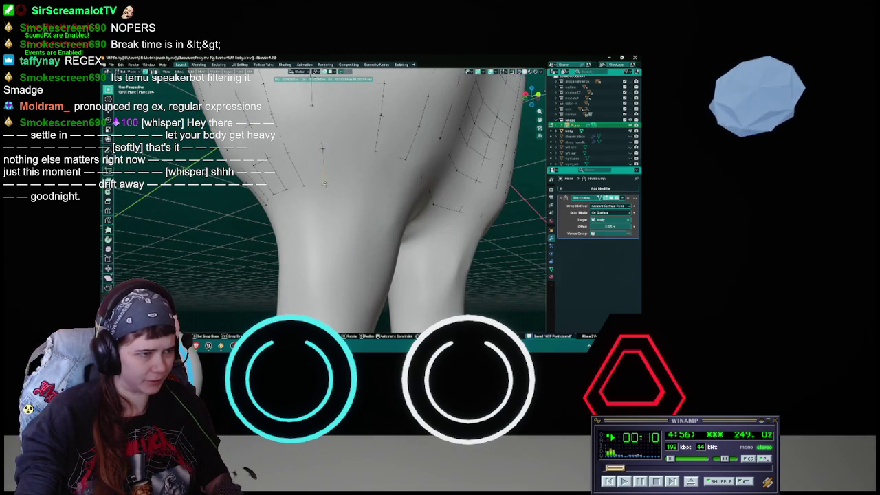
click(327, 182)
click(329, 165)
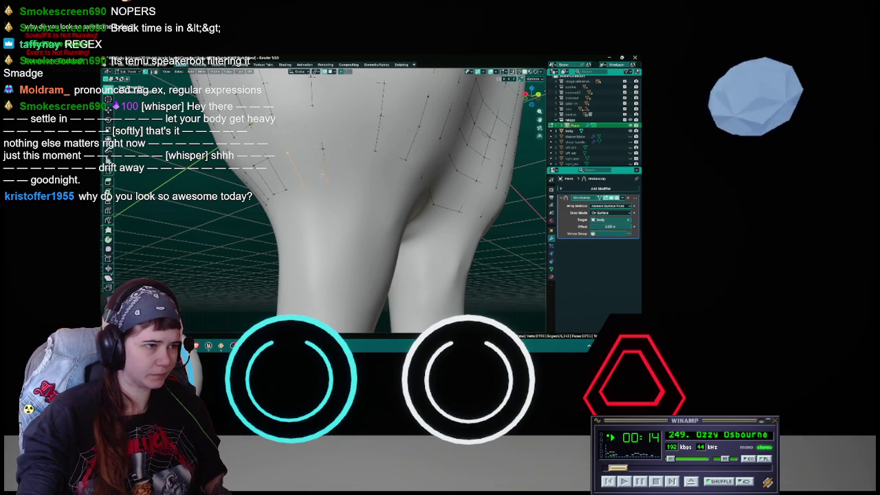
middle_drag(331, 165, 365, 184)
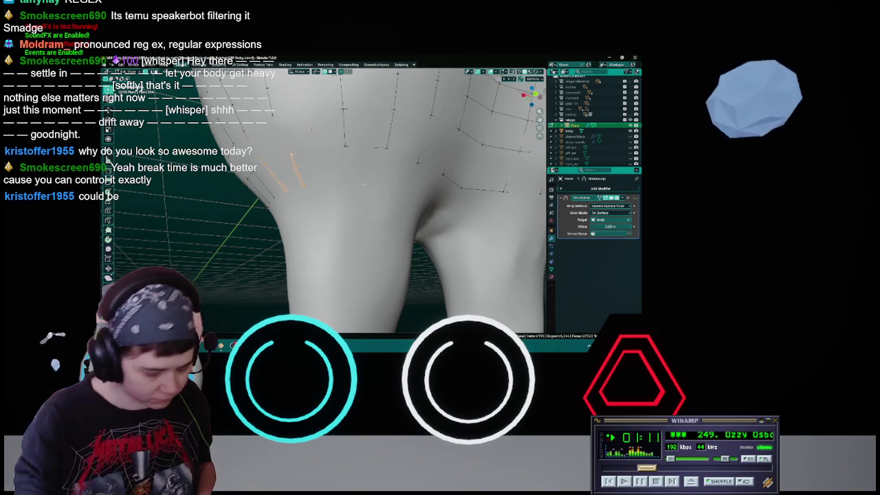
Frame the gap between the legs, trying and cancelling three grabs of the selection.
scroll(365, 183, up, 2)
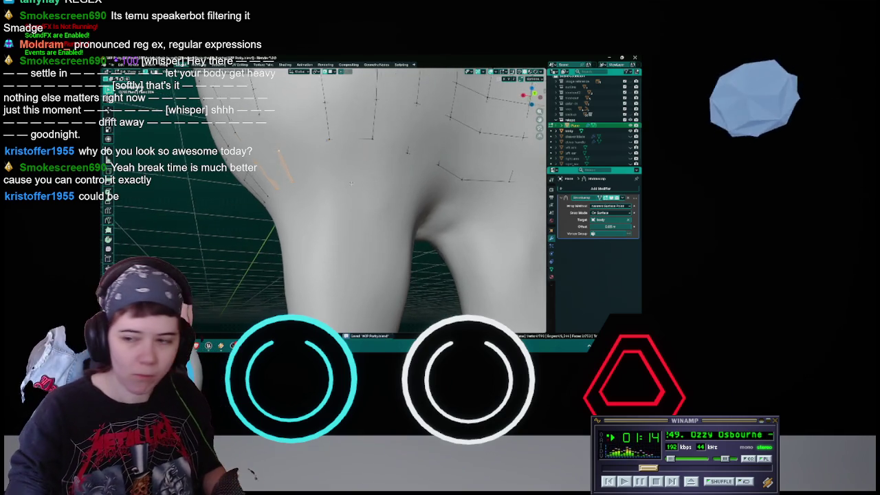
scroll(364, 184, down, 2)
key(g)
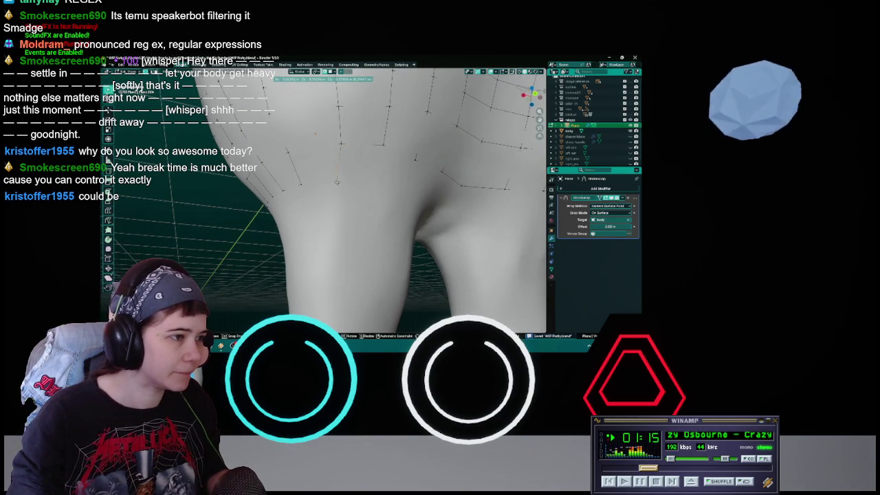
key(Escape)
middle_drag(336, 182, 372, 183)
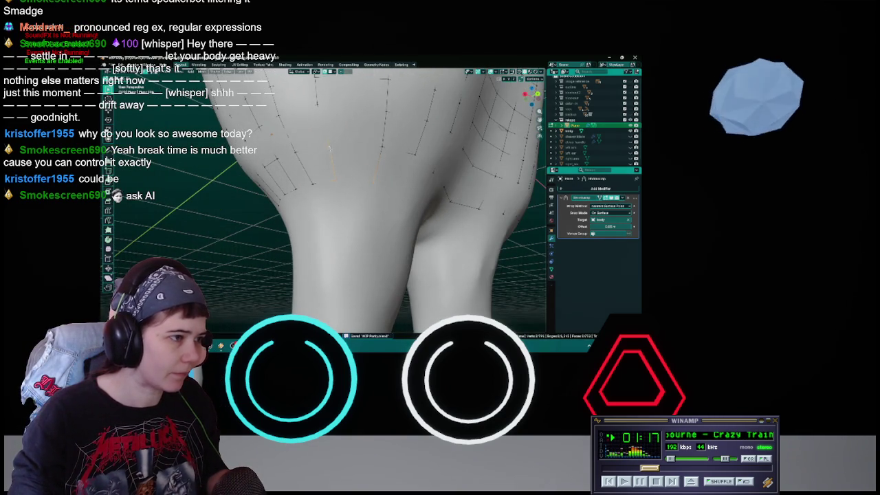
mouse_move(328, 146)
middle_down()
mouse_move(350, 178)
mouse_move(325, 176)
middle_up()
key(g)
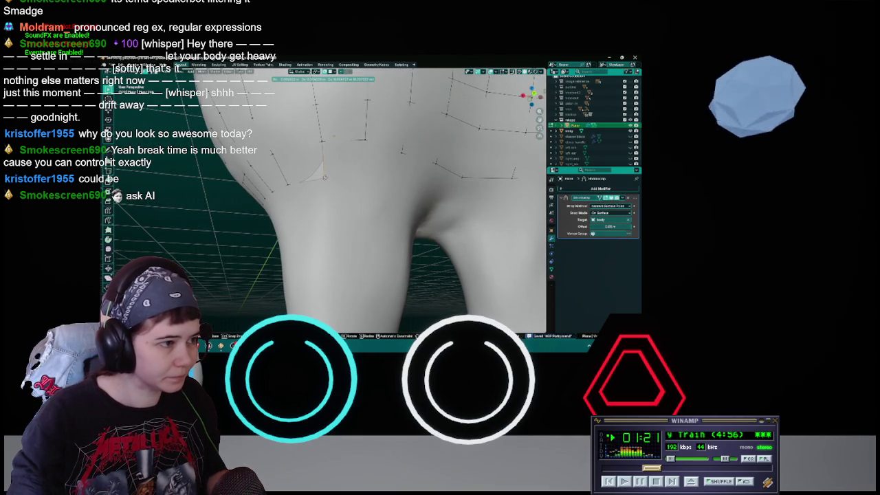
key(Escape)
mouse_move(325, 178)
middle_down()
mouse_move(335, 178)
mouse_move(335, 189)
mouse_move(320, 185)
middle_up()
key(g)
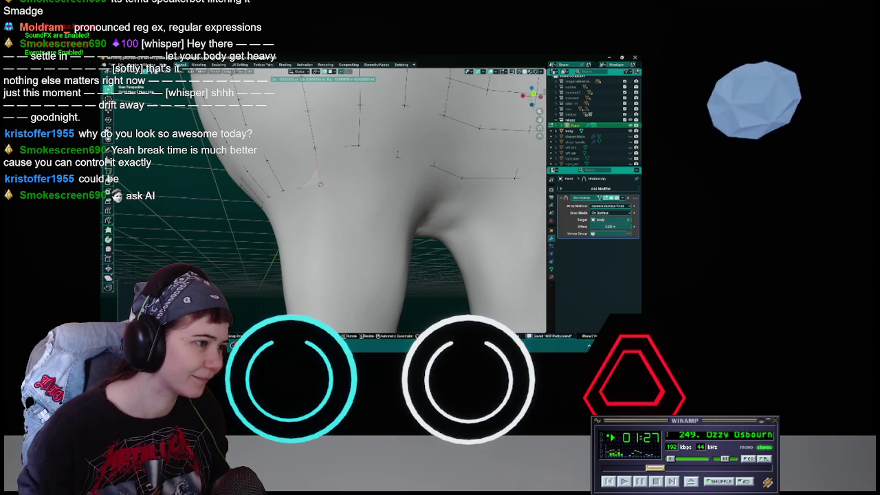
key(Escape)
mouse_move(320, 184)
middle_down()
mouse_move(349, 169)
mouse_move(341, 171)
middle_up()
Reposition five vertex selections on the inner thigh near the crotch so they sit against the sculpt.
key(g)
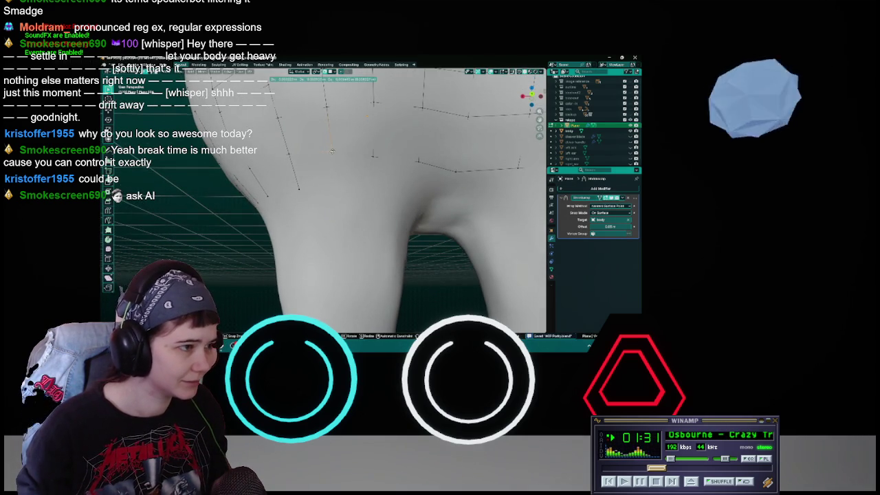
click(334, 187)
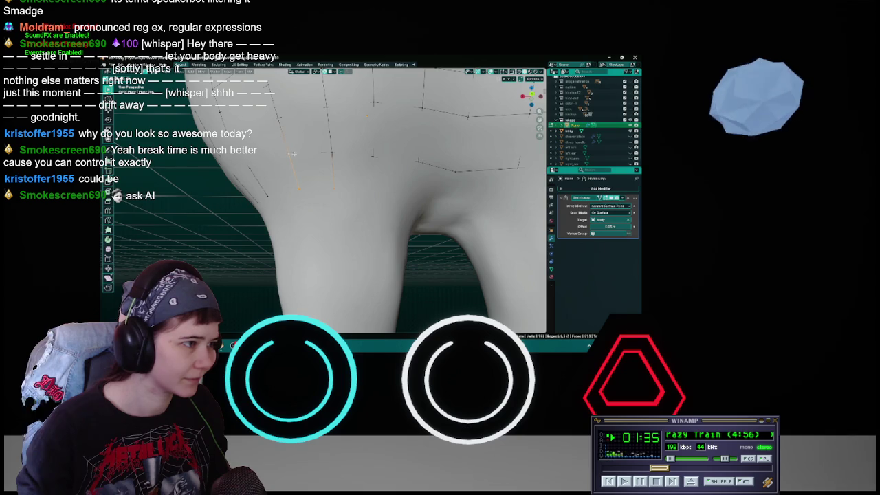
mouse_move(352, 179)
middle_down()
mouse_move(327, 185)
mouse_move(342, 180)
middle_up()
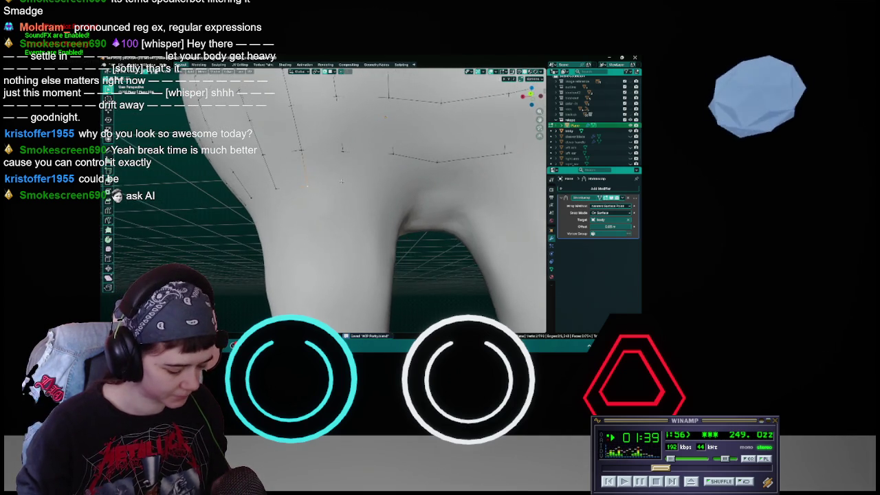
key(g)
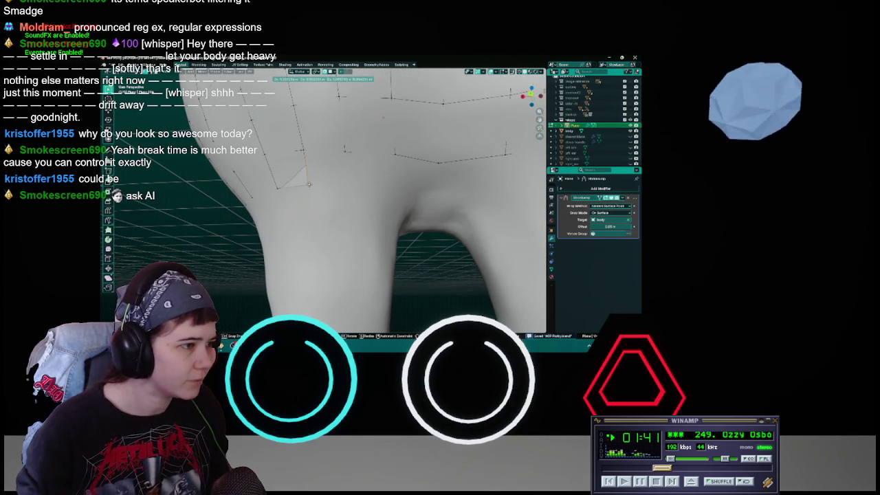
click(309, 183)
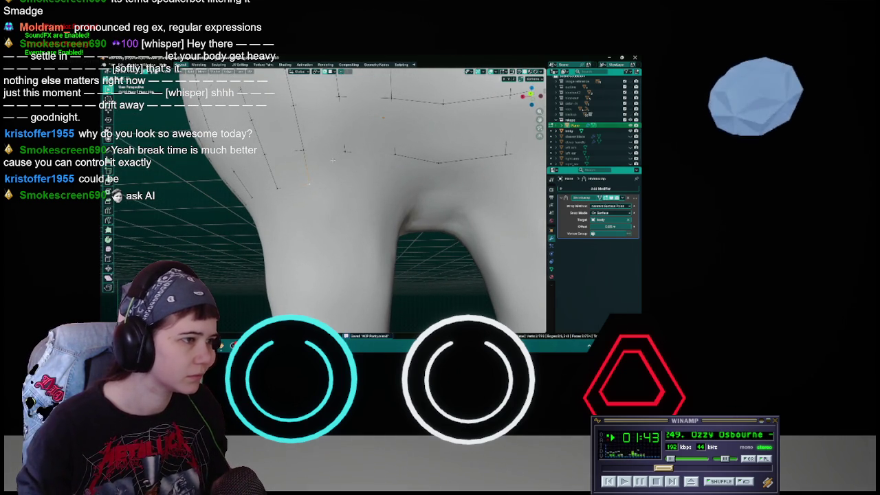
key(g)
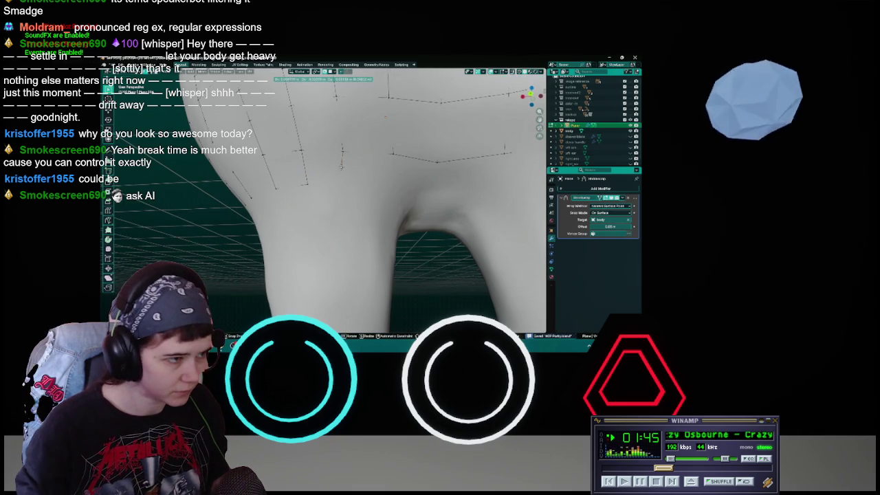
click(325, 184)
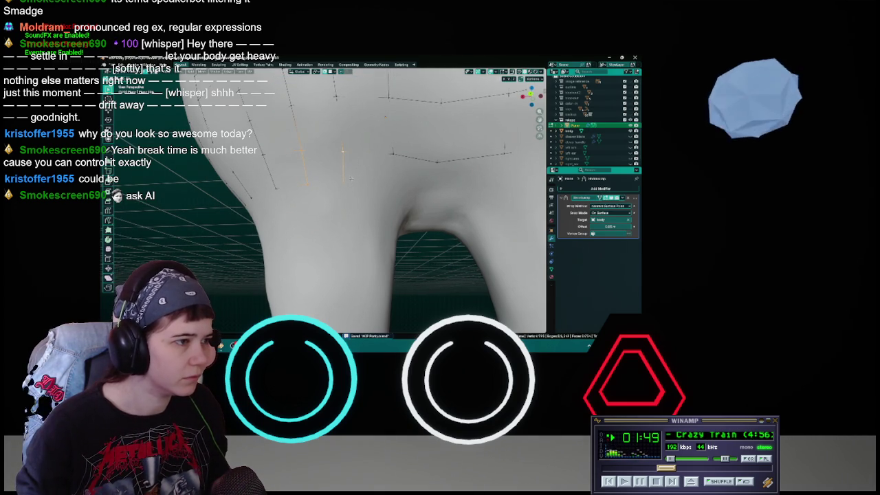
key(g)
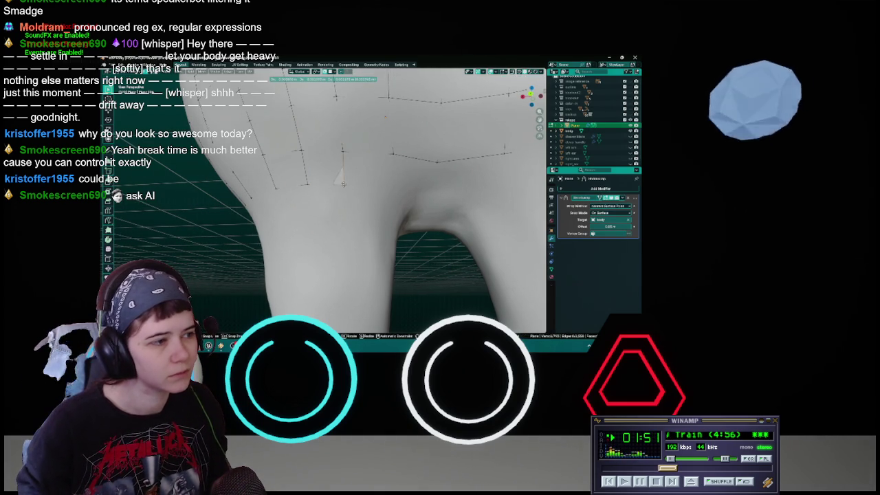
click(359, 184)
middle_drag(359, 184, 348, 145)
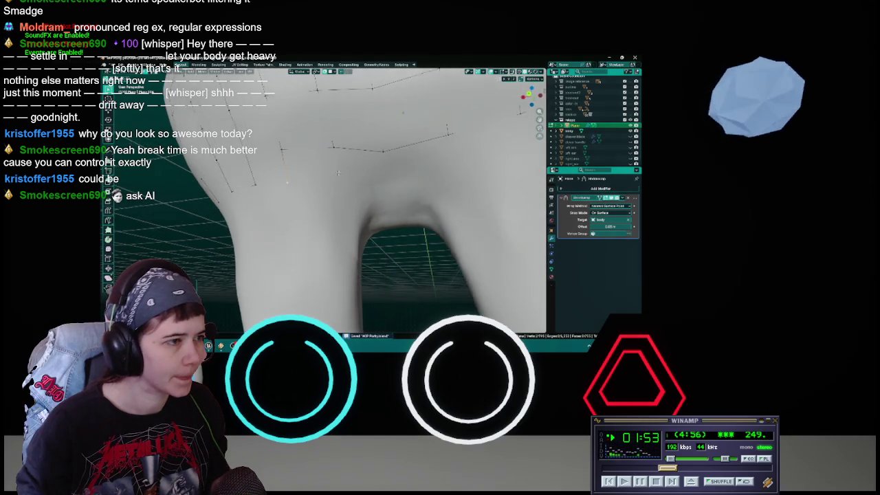
key(g)
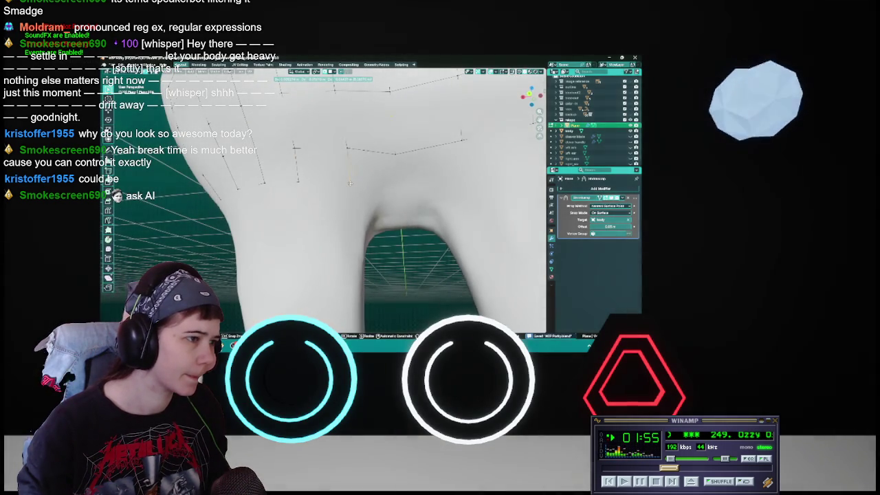
click(348, 165)
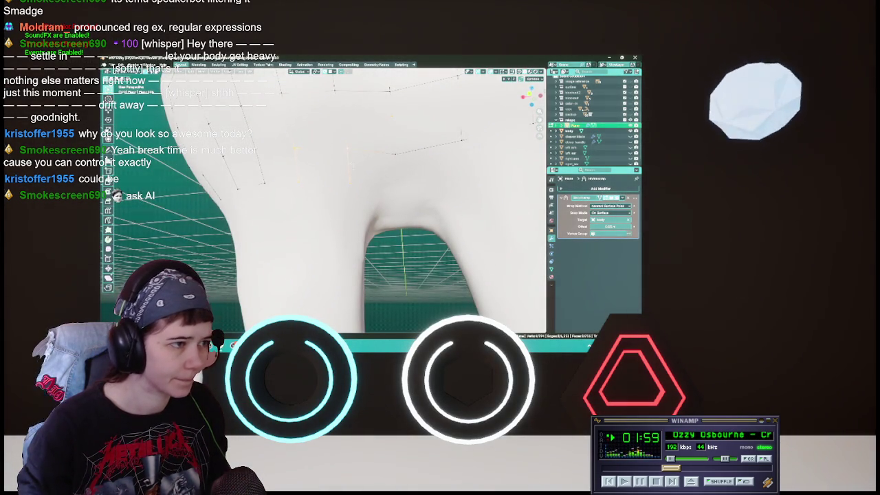
Move selected vertices and a patch of faces into place in the gap between the legs.
mouse_move(406, 200)
middle_down()
mouse_move(422, 202)
mouse_move(369, 178)
mouse_move(356, 182)
middle_up()
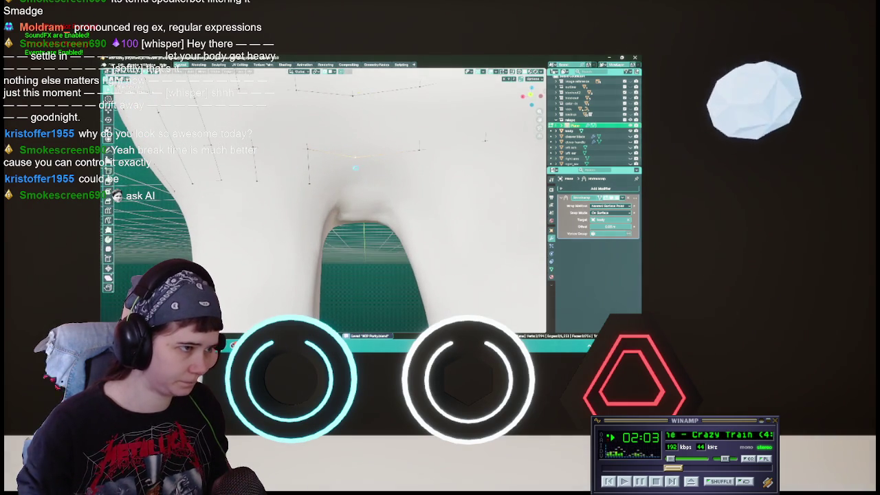
key(g)
click(357, 182)
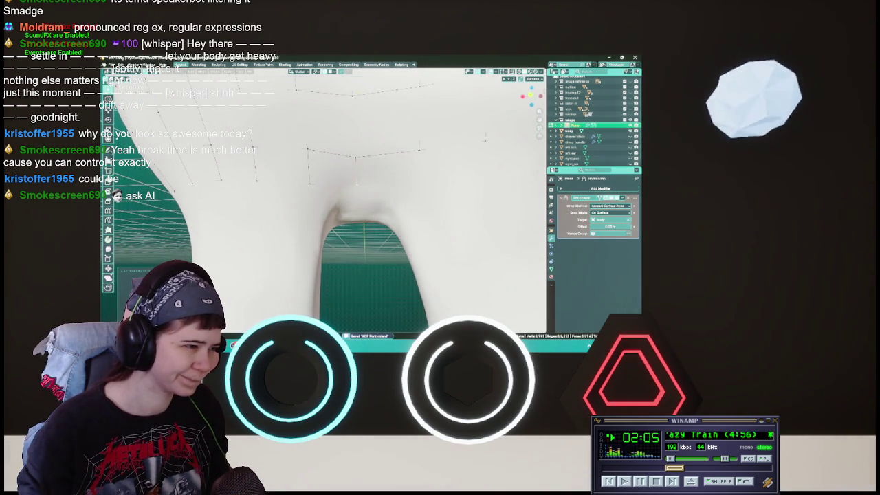
mouse_move(357, 182)
middle_down()
mouse_move(330, 180)
mouse_move(336, 190)
middle_up()
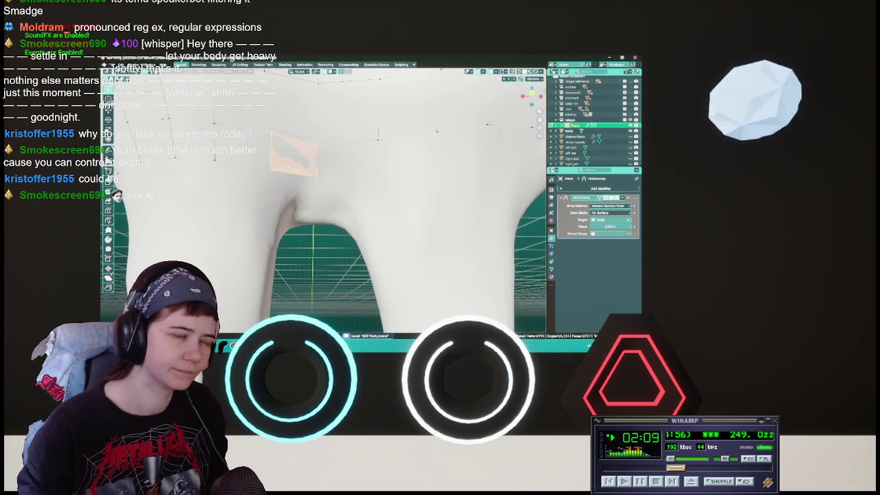
key(g)
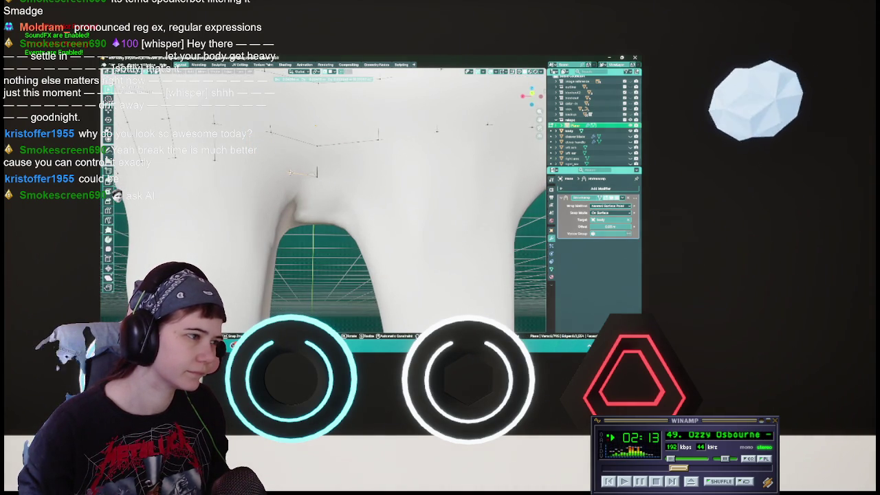
key(Return)
middle_drag(330, 189, 327, 193)
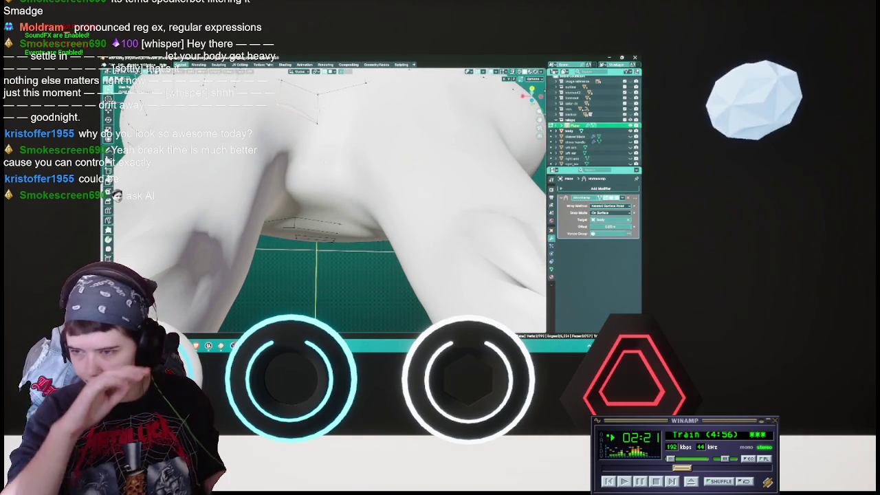
middle_drag(327, 192, 340, 188)
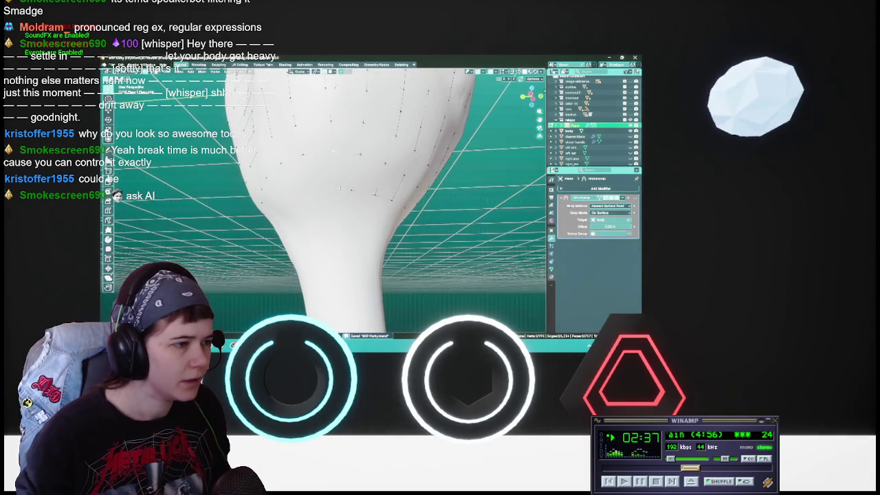
Reposition the selected vertices on the back of the leg after two cancelled attempts.
key(g)
key(Escape)
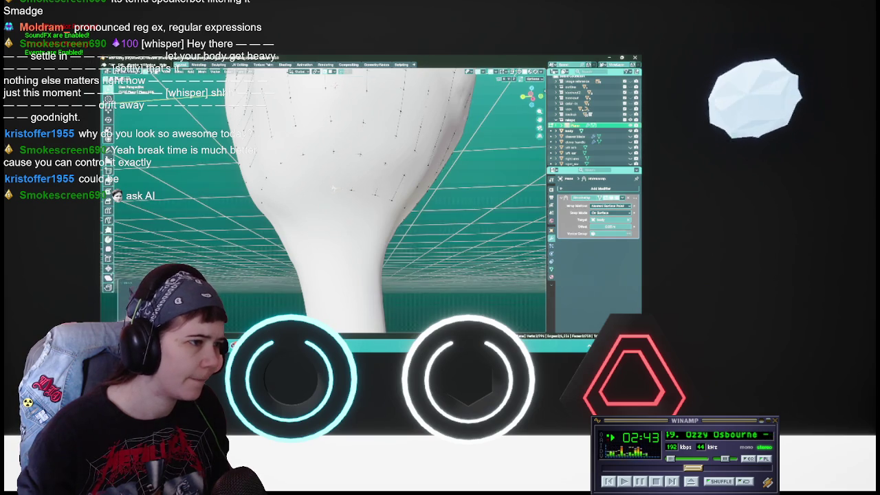
middle_drag(331, 191, 359, 176)
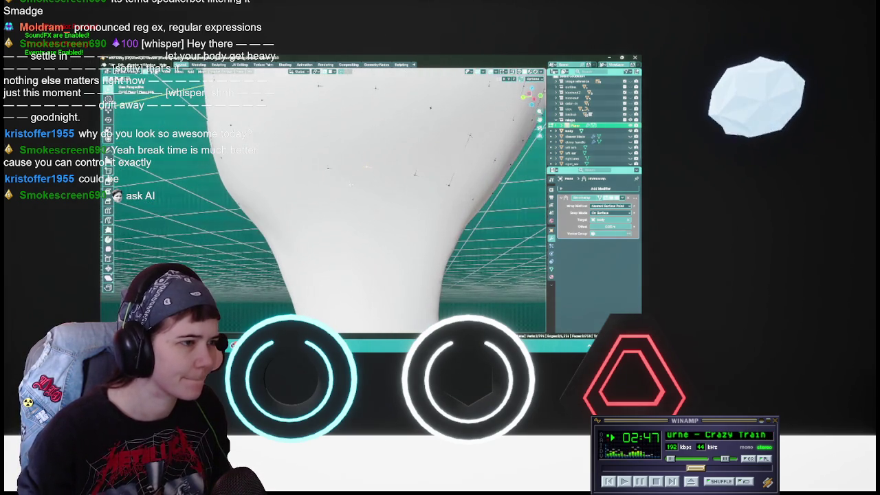
middle_drag(361, 177, 340, 192)
key(g)
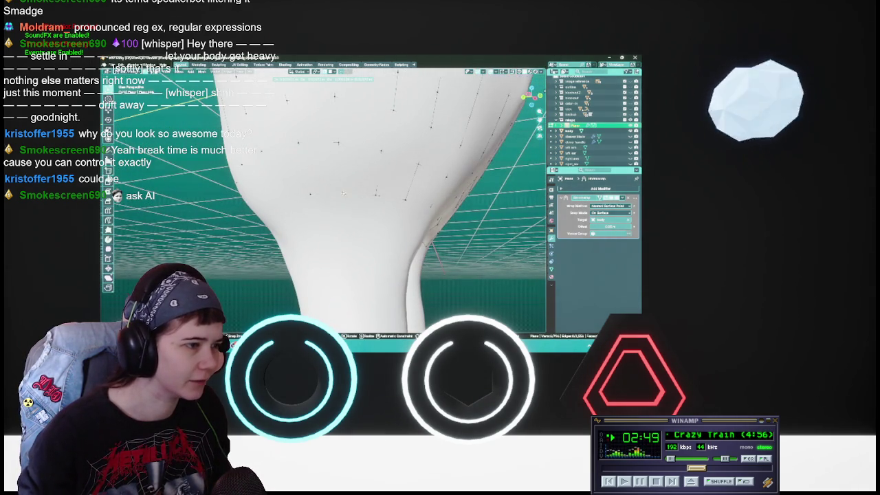
key(Escape)
middle_drag(341, 193, 356, 190)
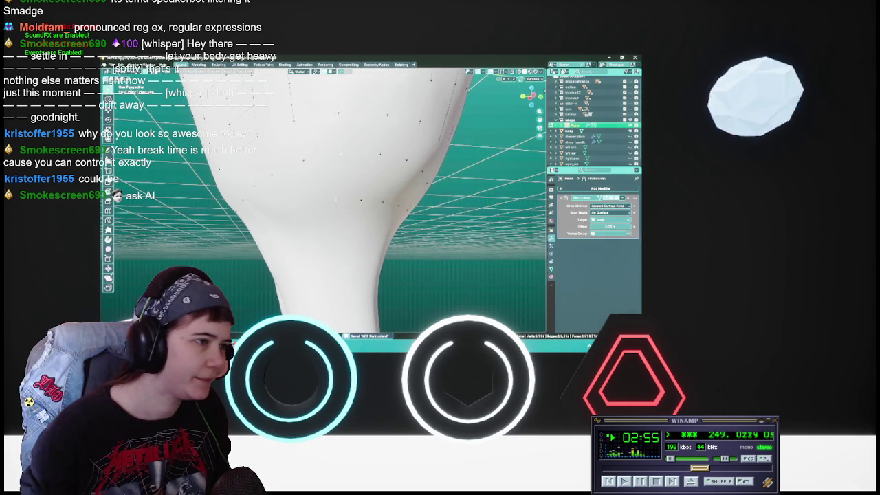
key(g)
click(340, 201)
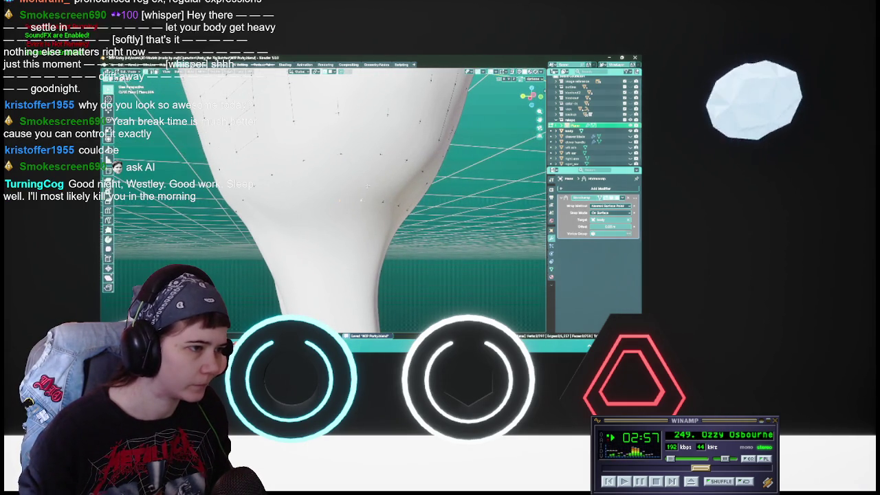
Orbit around the leg, trying two more vertex moves and cancelling both.
mouse_move(351, 200)
middle_down()
mouse_move(364, 196)
mouse_move(325, 194)
mouse_move(340, 188)
middle_up()
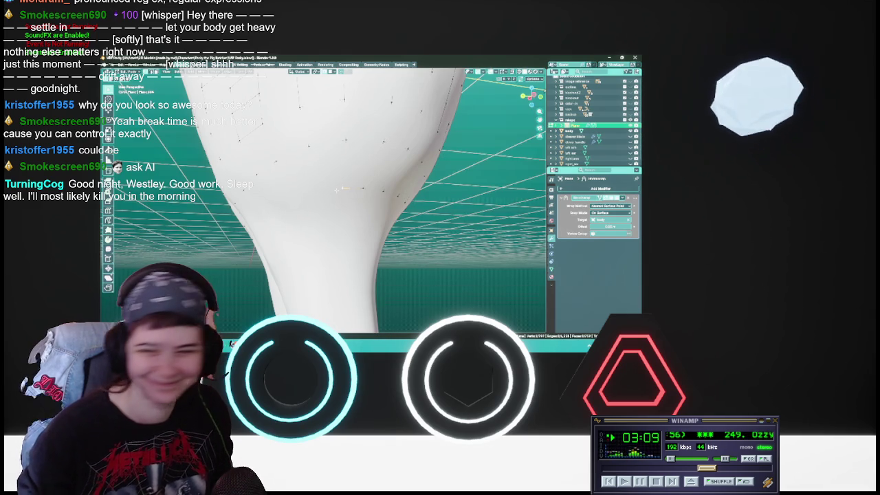
middle_drag(337, 189, 326, 192)
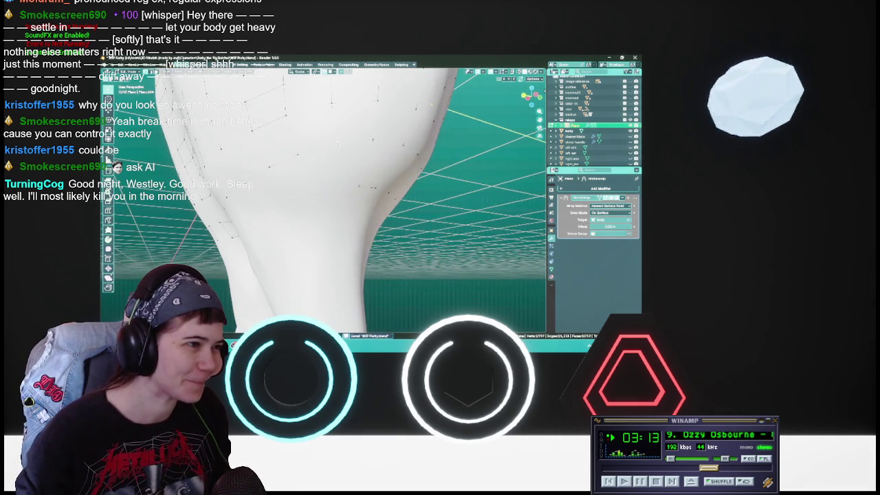
key(g)
key(Escape)
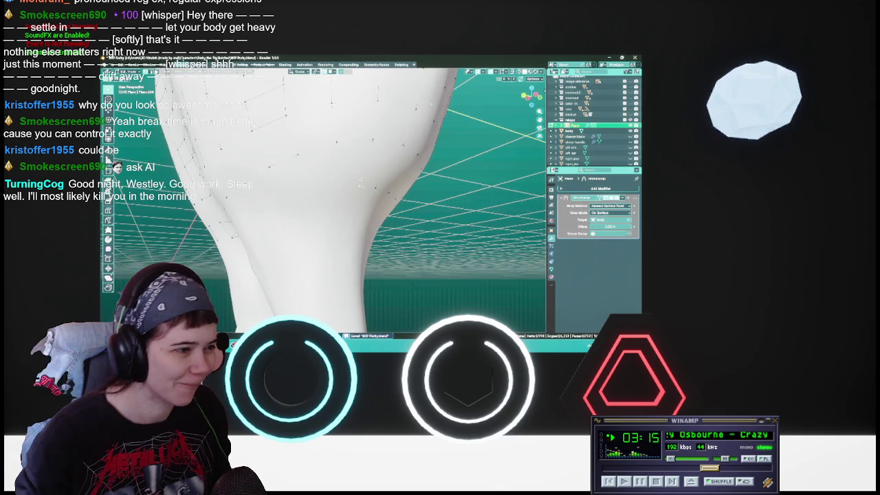
mouse_move(361, 186)
middle_down()
mouse_move(296, 172)
mouse_move(323, 185)
middle_up()
key(g)
key(Escape)
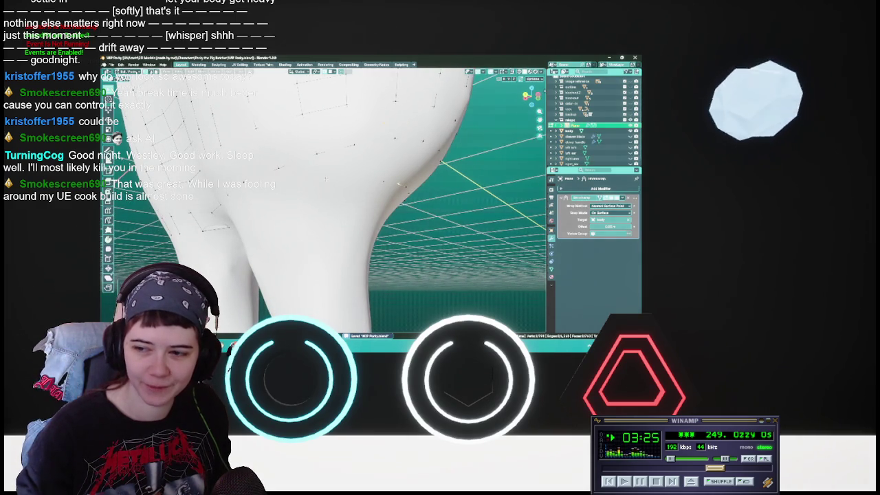
mouse_move(398, 185)
middle_down()
mouse_move(359, 193)
mouse_move(341, 185)
mouse_move(368, 172)
mouse_move(383, 183)
middle_up()
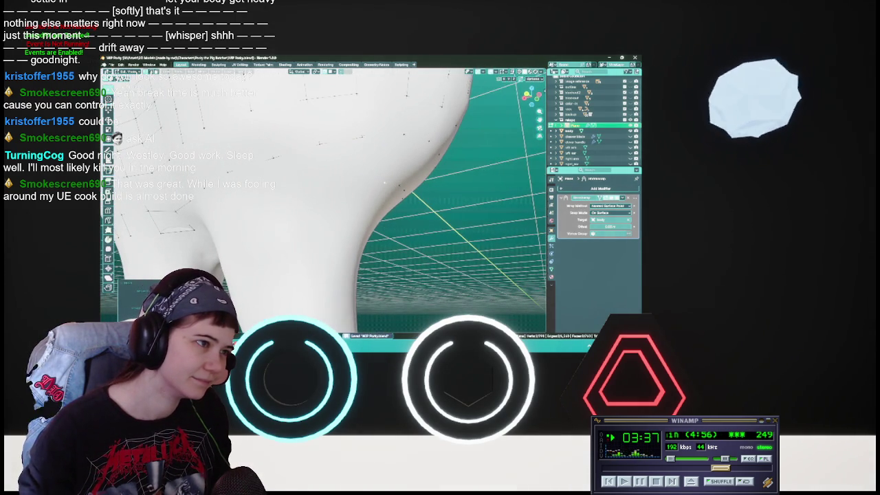
Select a vertex on the back of the leg, move it twice to hug the thigh, and save.
click(393, 187)
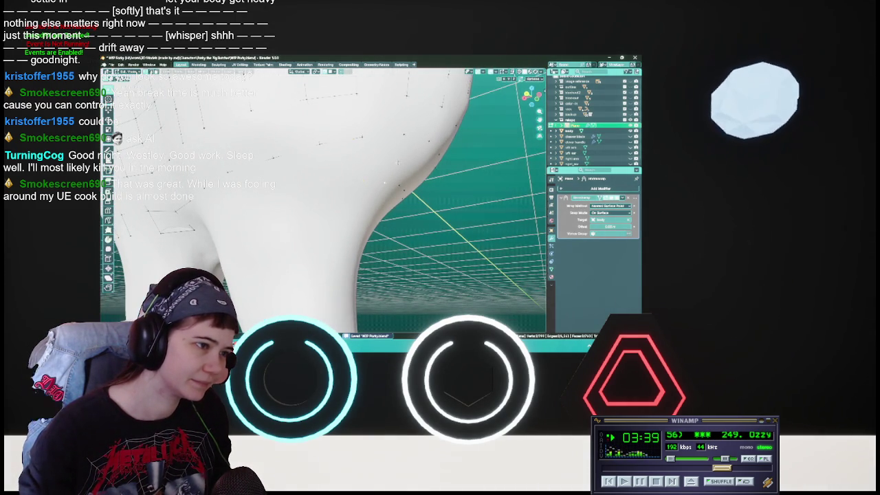
middle_drag(370, 165, 357, 176)
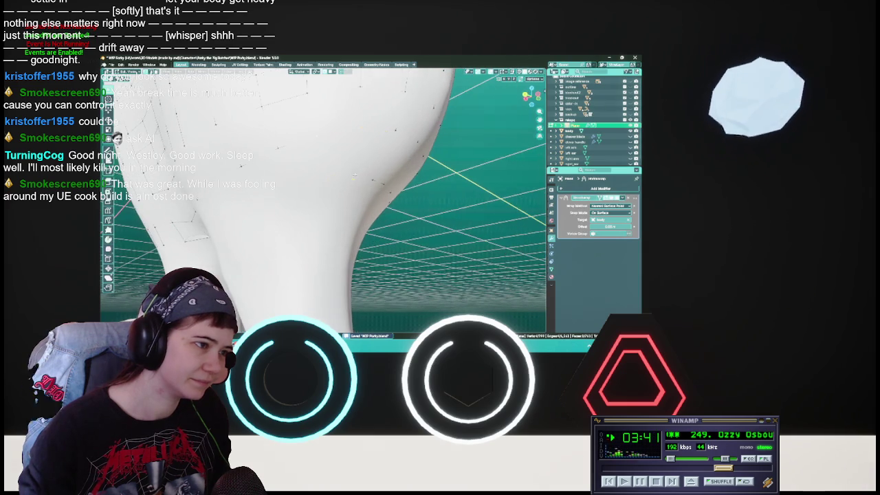
key(g)
click(328, 181)
mouse_move(328, 181)
middle_down()
mouse_move(364, 172)
mouse_move(366, 155)
mouse_move(344, 173)
middle_up()
key(ctrl+s)
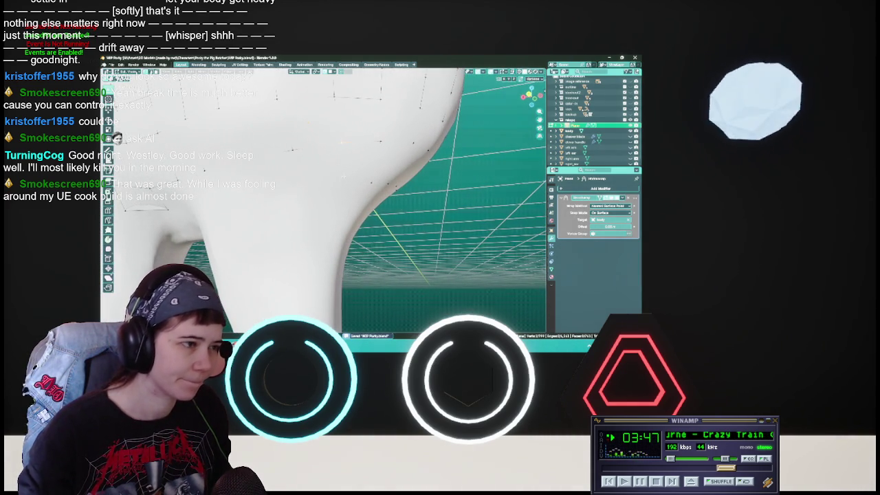
key(g)
click(343, 182)
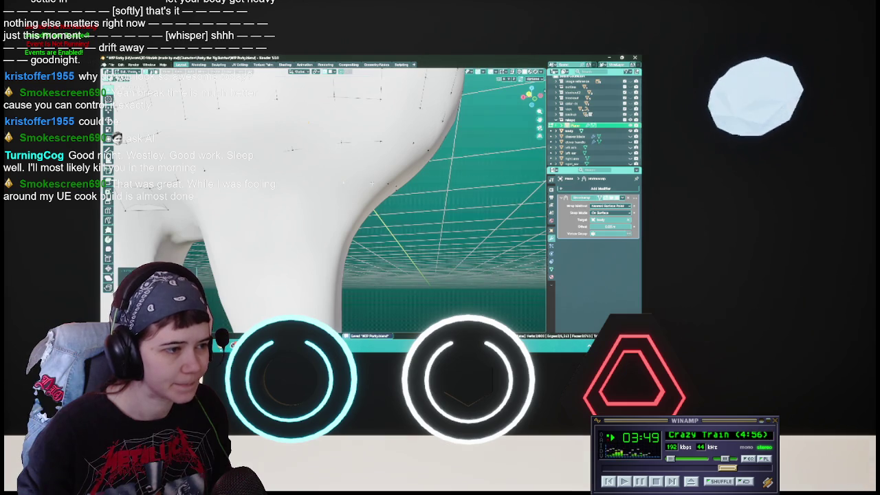
middle_drag(343, 182, 323, 193)
mouse_move(287, 156)
middle_down()
mouse_move(302, 109)
mouse_move(282, 138)
middle_up()
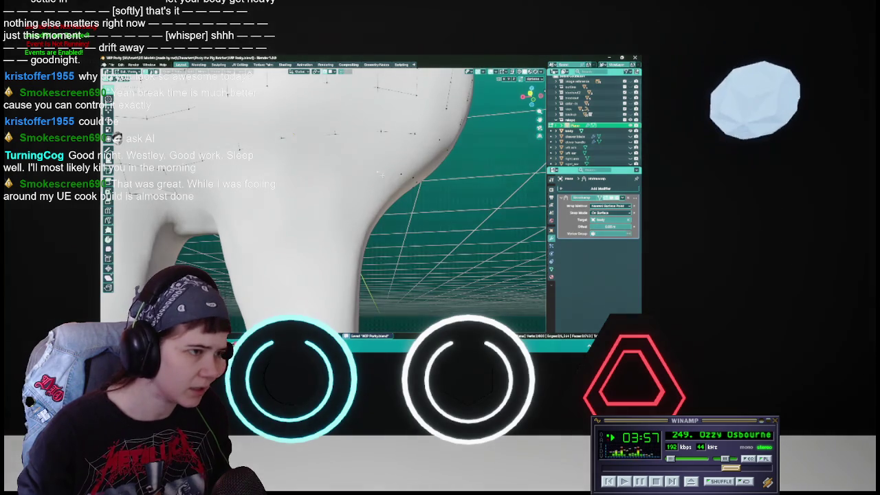
Place two corner vertices on the rear of the leg and save the file.
key(g)
click(372, 171)
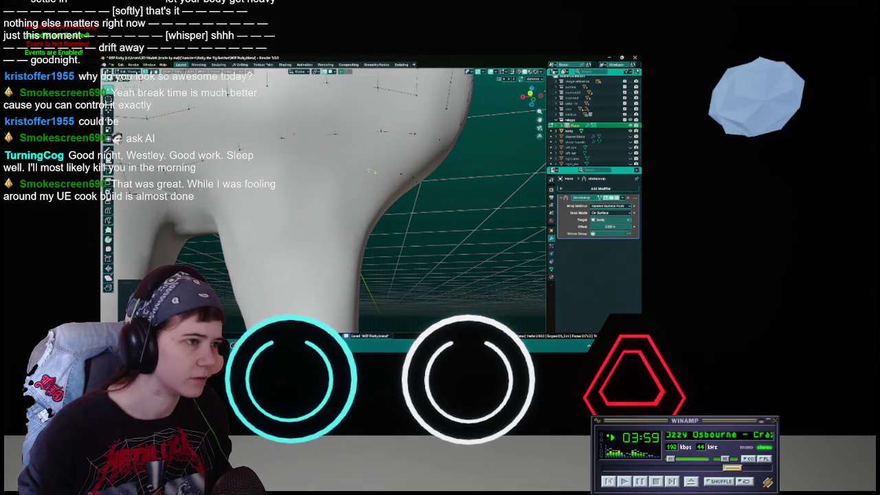
key(g)
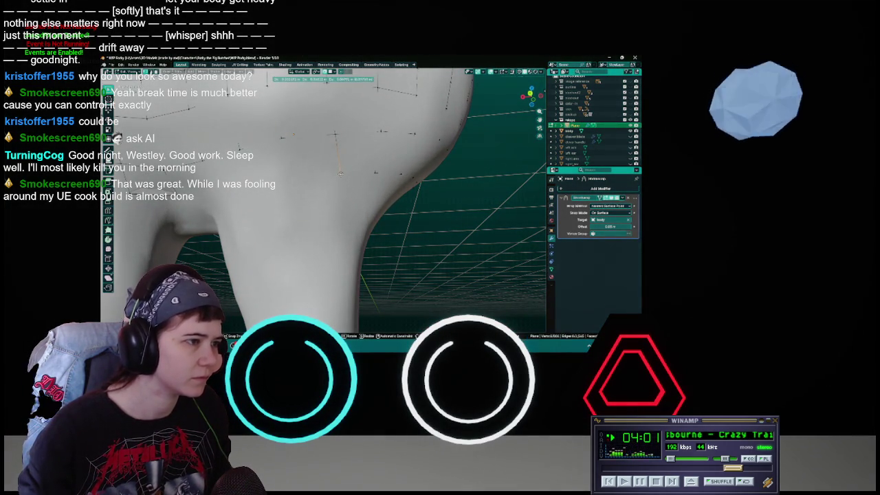
click(374, 173)
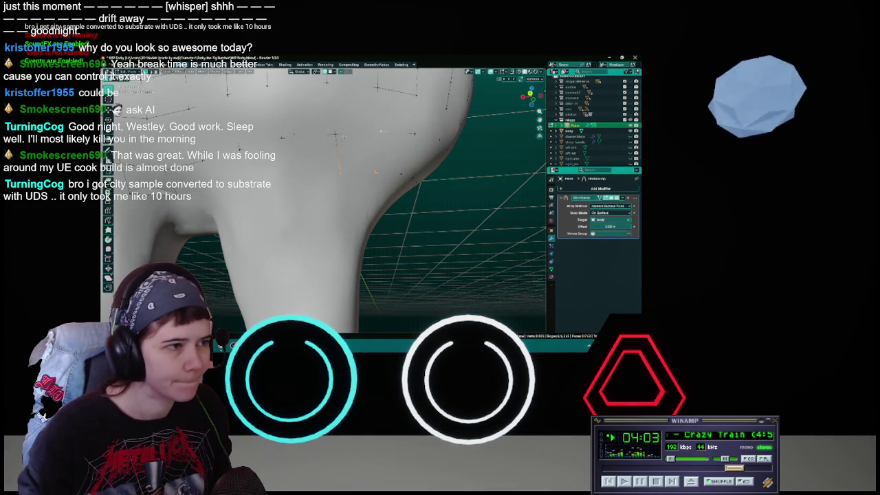
middle_drag(337, 138, 353, 144)
key(ctrl+s)
Position the last corner and fill the four selected edges into a quad face.
key(g)
click(358, 181)
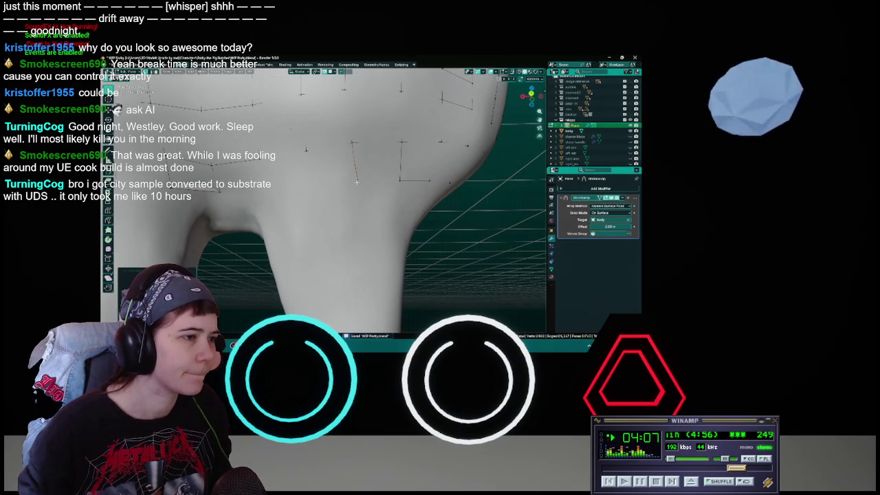
key(g)
click(358, 182)
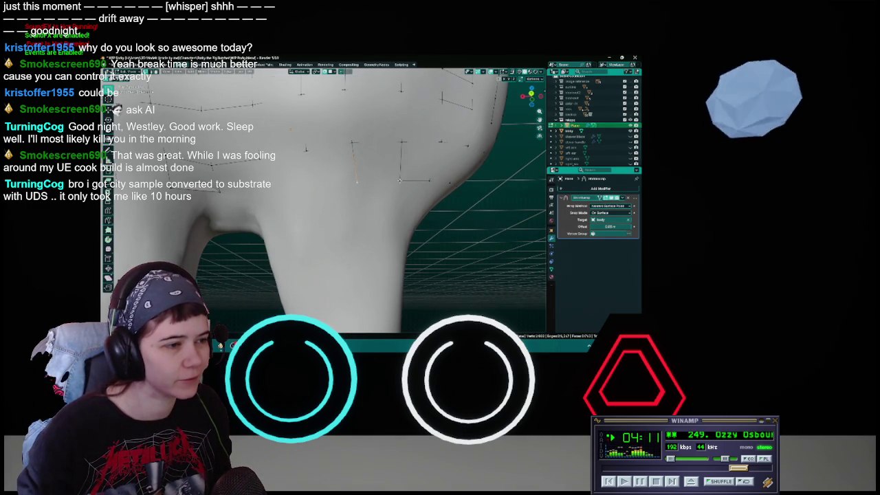
key(f)
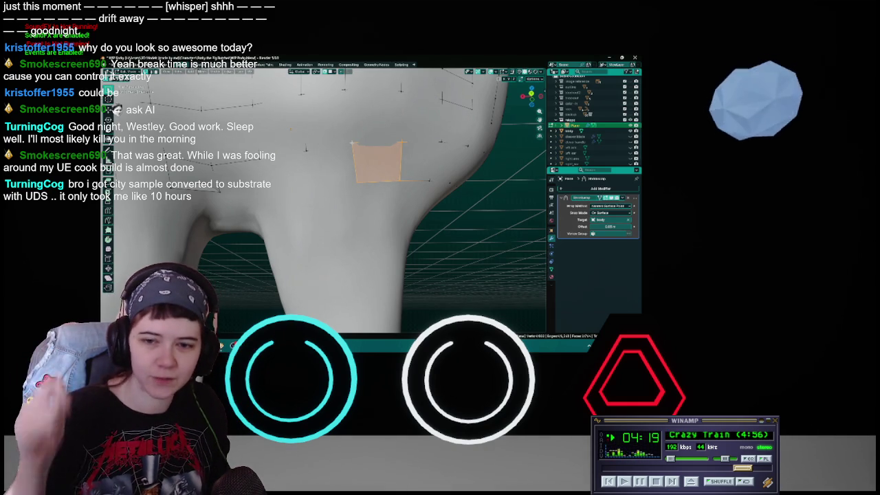
Rotate around the new face with numpad 4 and save, cancelling a trial face move.
key(KP_4)
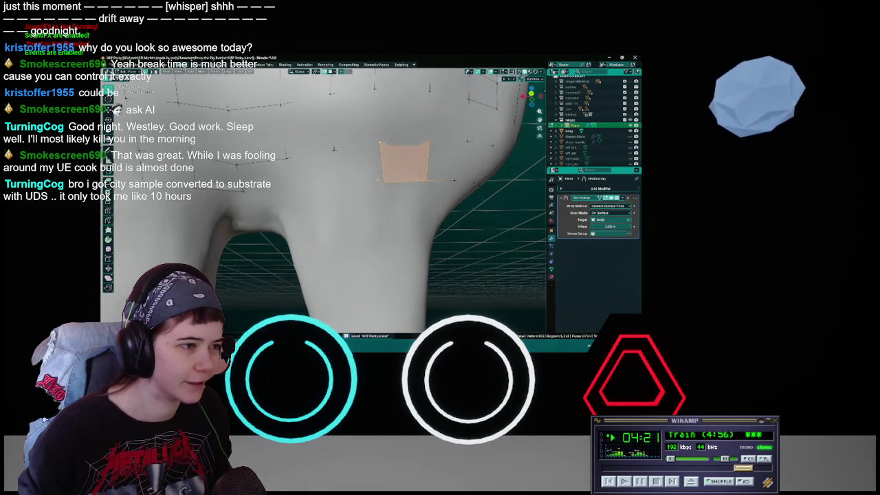
key(KP_4)
key(ctrl+s)
key(KP_4)
key(KP_4)
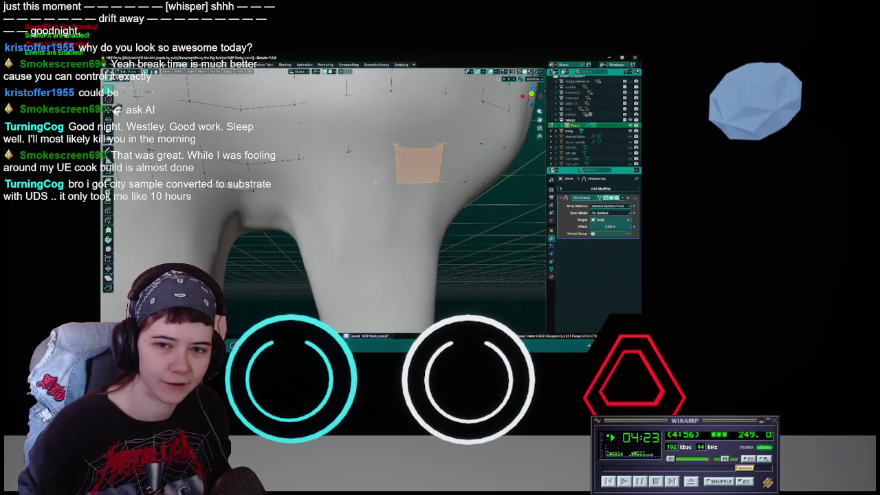
key(g)
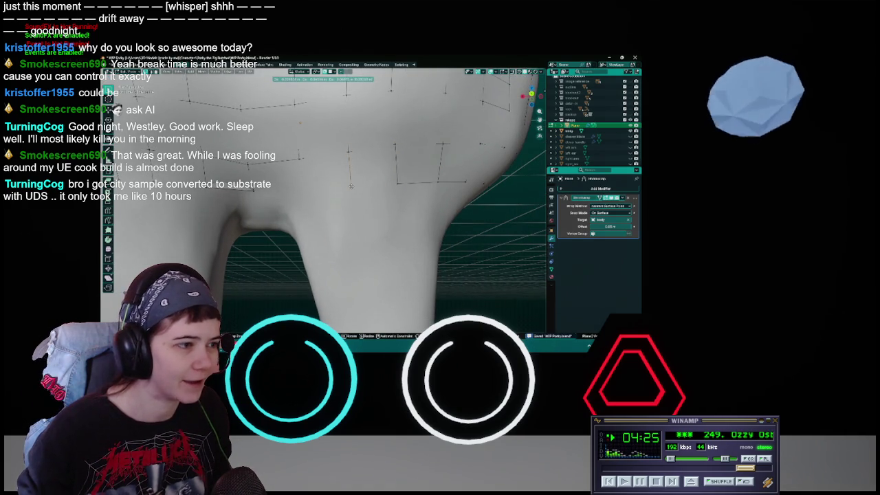
right_click(374, 184)
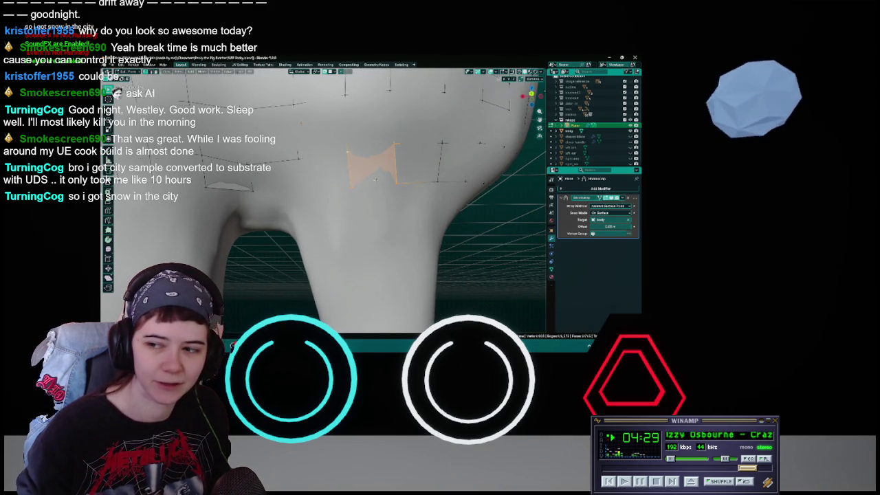
key(ctrl+s)
Move a cage edge at the top of the legs into place, save, and deselect it.
mouse_move(380, 180)
middle_down()
mouse_move(389, 184)
mouse_move(366, 183)
middle_up()
click(366, 183)
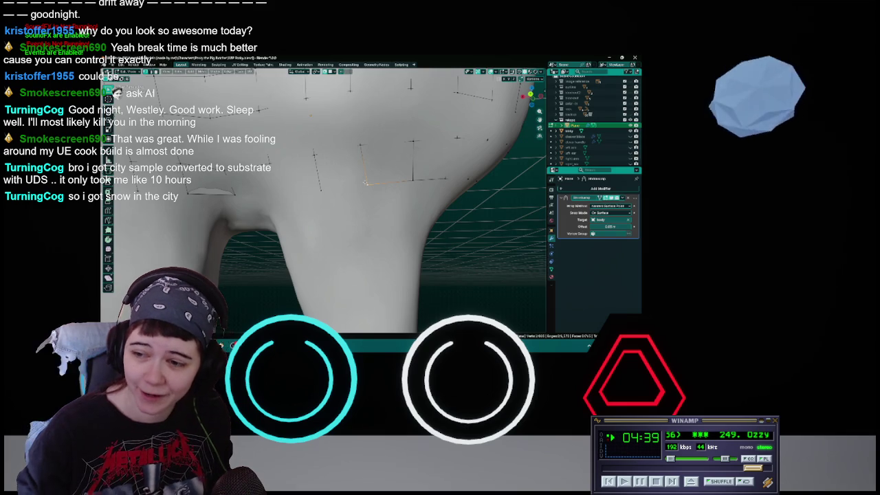
middle_drag(366, 182, 383, 196)
key(ctrl+s)
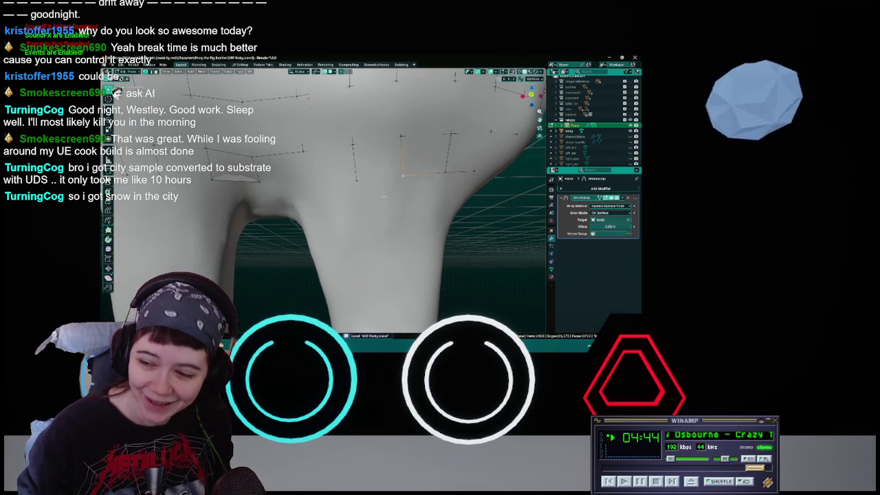
mouse_move(371, 198)
middle_down()
mouse_move(362, 168)
mouse_move(368, 180)
middle_up()
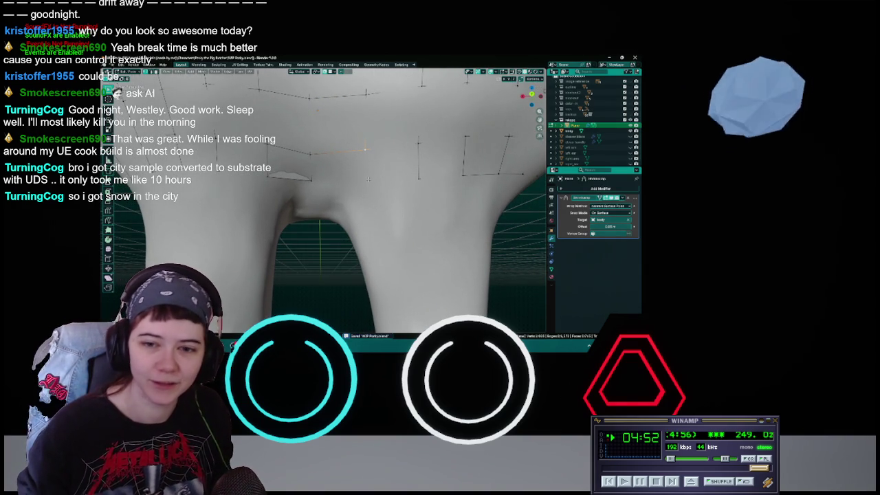
key(g)
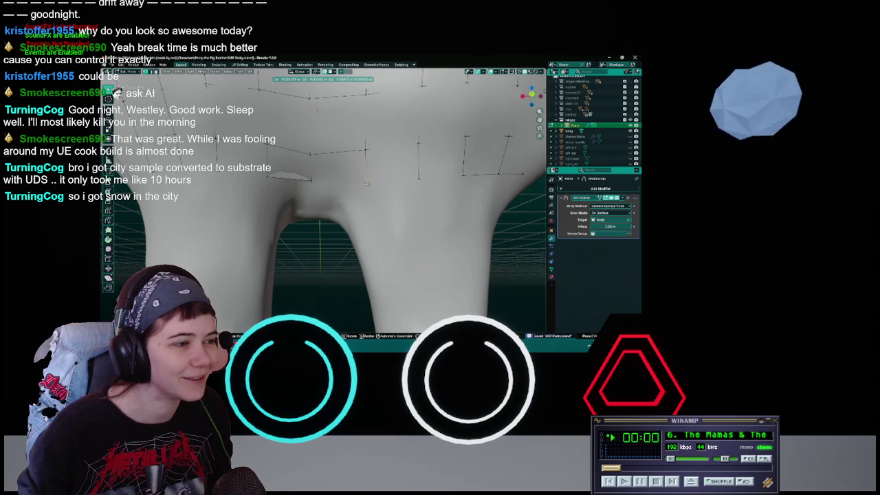
click(366, 184)
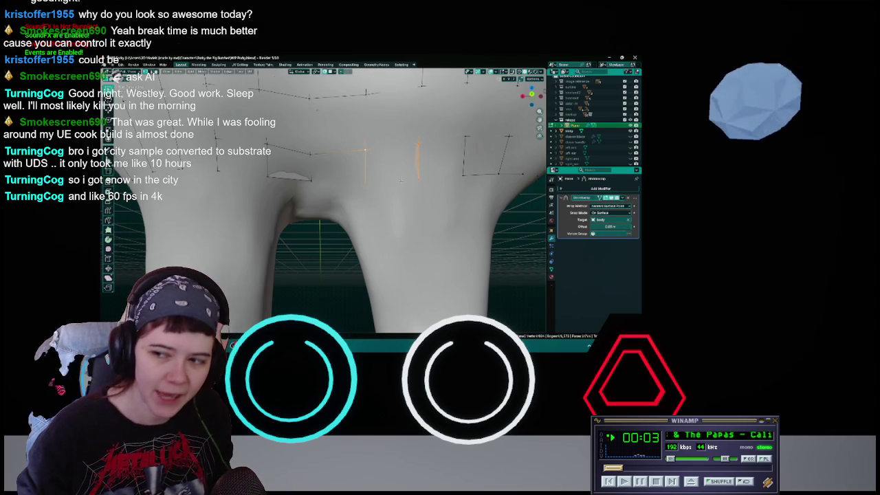
key(ctrl+s)
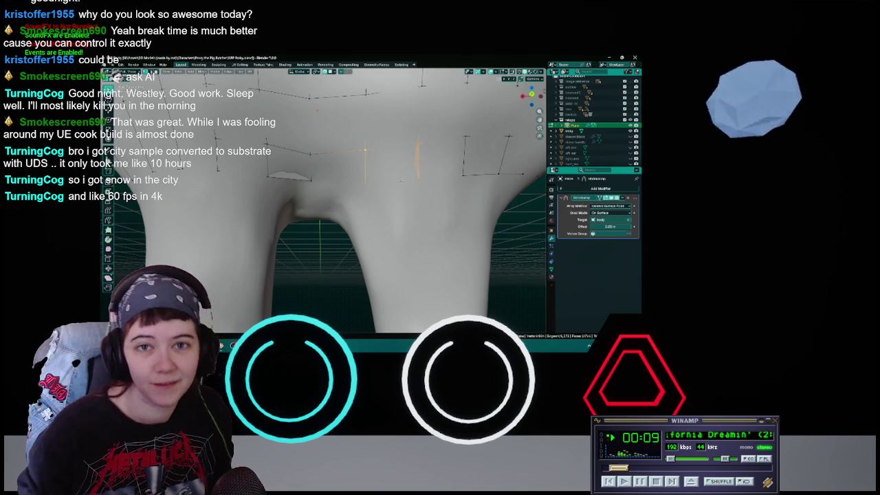
mouse_move(400, 181)
middle_down()
mouse_move(367, 199)
mouse_move(339, 160)
middle_up()
key(ctrl+s)
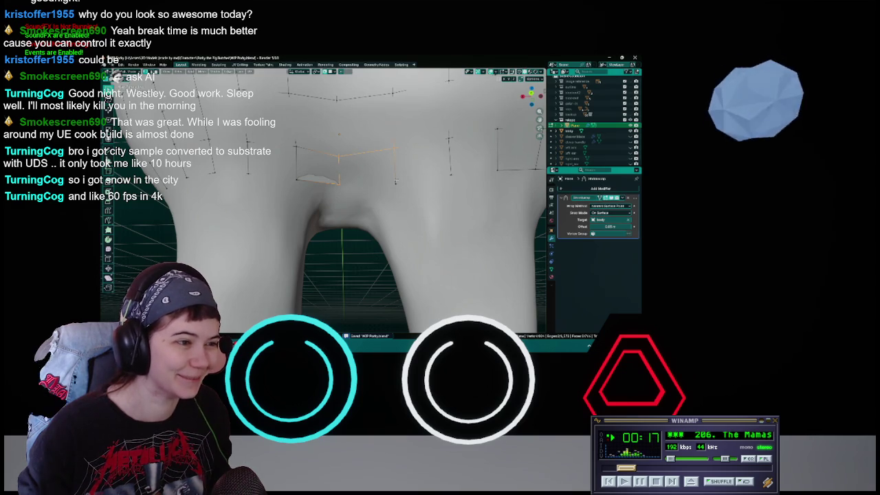
click(354, 185)
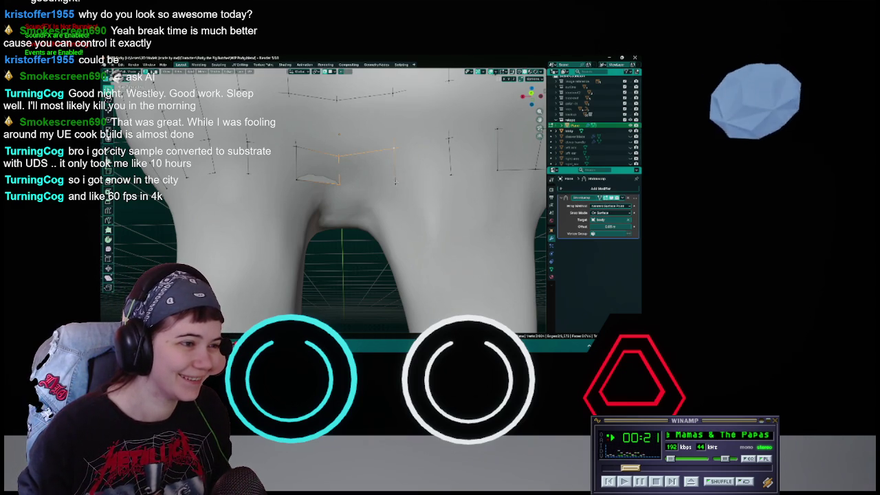
scroll(394, 203, down, 3)
mouse_move(394, 203)
middle_down()
mouse_move(339, 246)
mouse_move(454, 240)
mouse_move(420, 244)
middle_up()
key(ctrl+s)
scroll(339, 245, down, 2)
scroll(338, 238, down, 3)
scroll(341, 246, up, 4)
scroll(419, 244, down, 4)
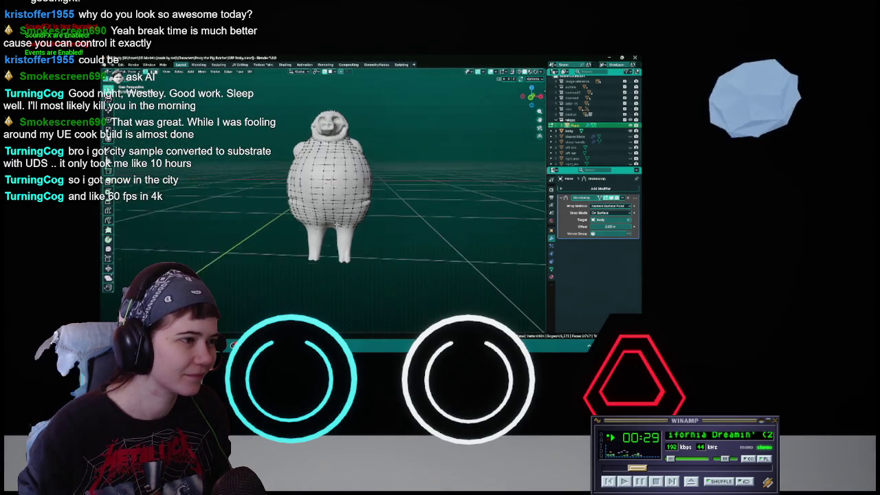
scroll(420, 244, up, 2)
middle_drag(329, 184, 328, 196)
scroll(328, 196, up, 3)
scroll(328, 200, up, 2)
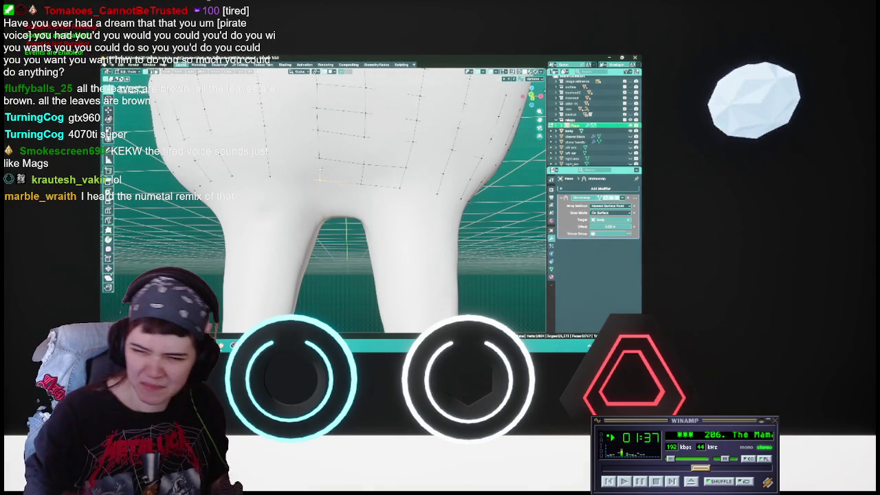
Save, then zoom in on the legs and reposition the selected vertices between them.
key(ctrl+s)
middle_drag(322, 168, 356, 202)
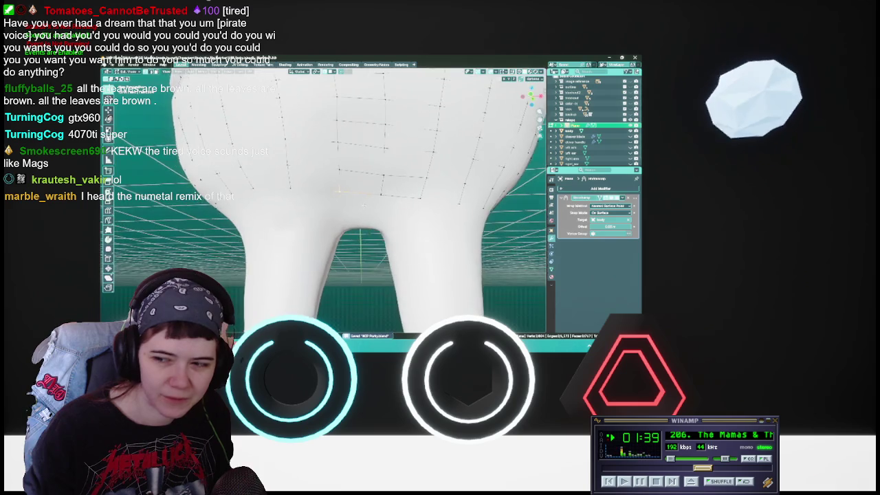
scroll(354, 203, down, 5)
scroll(355, 202, down, 3)
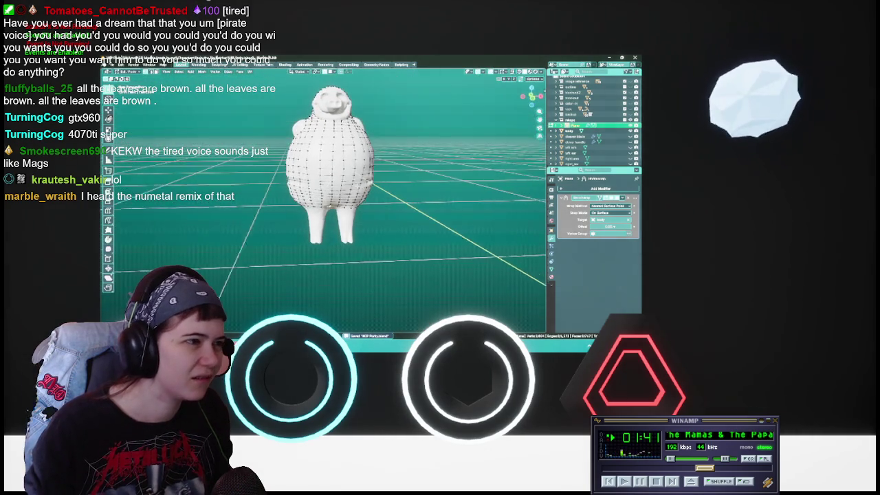
middle_drag(348, 199, 347, 204)
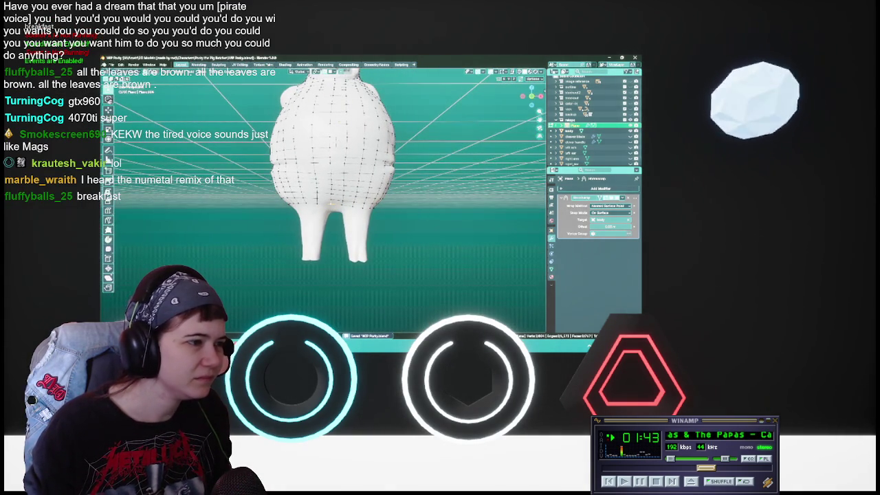
scroll(341, 208, up, 2)
scroll(341, 208, up, 4)
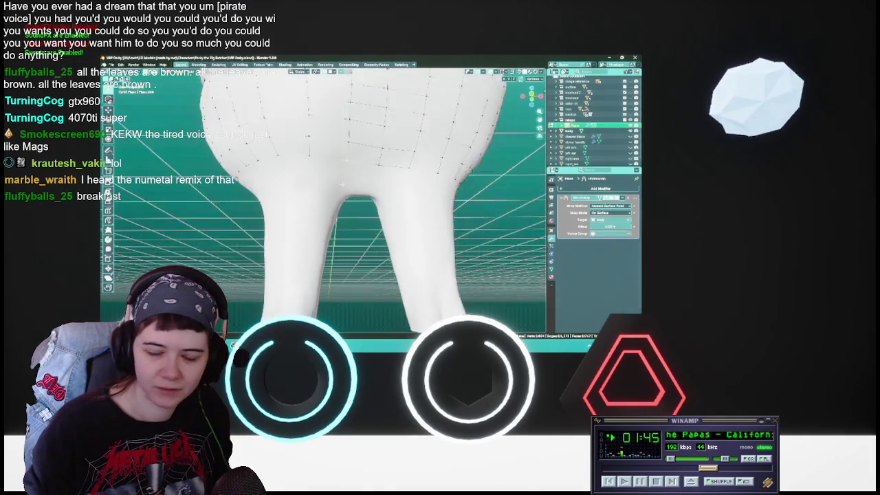
middle_drag(341, 208, 345, 151)
mouse_move(350, 103)
middle_down()
mouse_move(349, 181)
mouse_move(345, 109)
middle_up()
scroll(349, 181, up, 2)
middle_drag(364, 199, 348, 217)
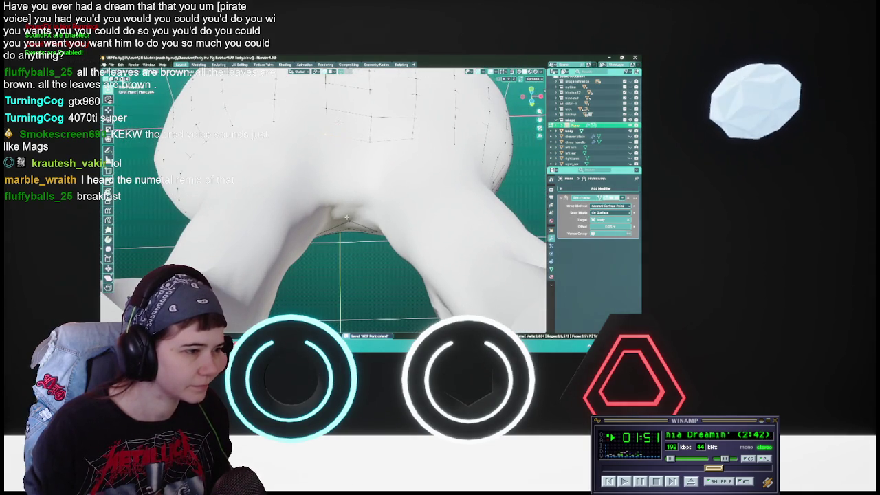
key(g)
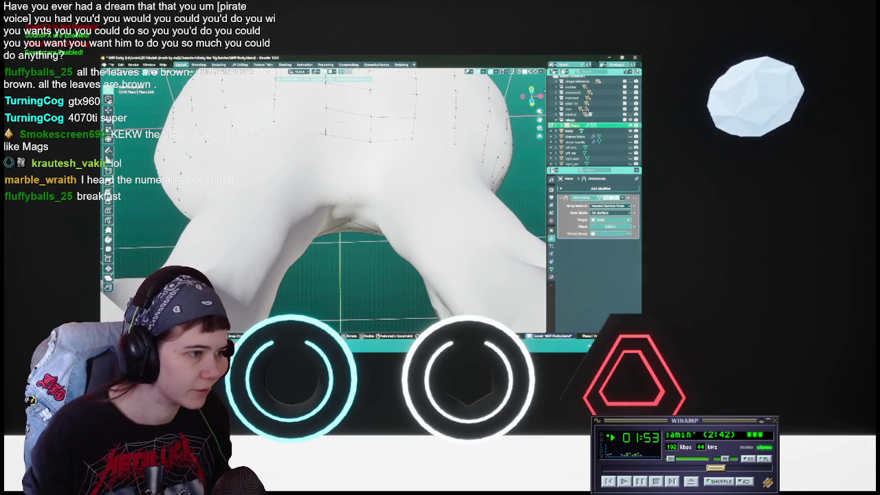
click(350, 204)
Merge the selected pair of vertices between the legs into one.
middle_drag(350, 204, 289, 186)
mouse_move(354, 184)
middle_down()
mouse_move(372, 198)
mouse_move(346, 183)
middle_up()
scroll(323, 199, up, 2)
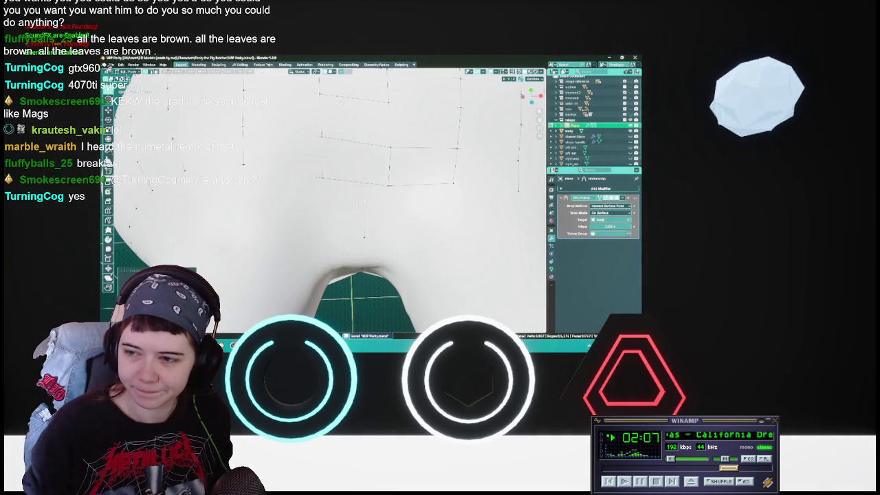
middle_drag(344, 182, 347, 183)
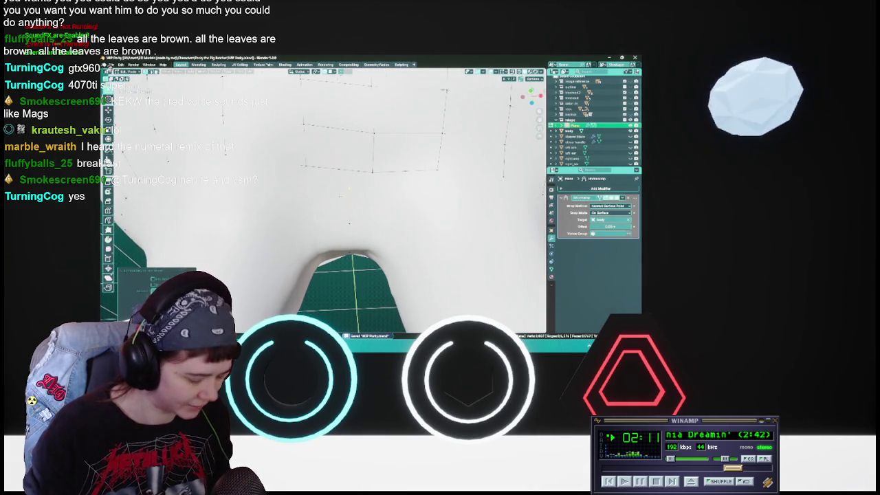
key(m)
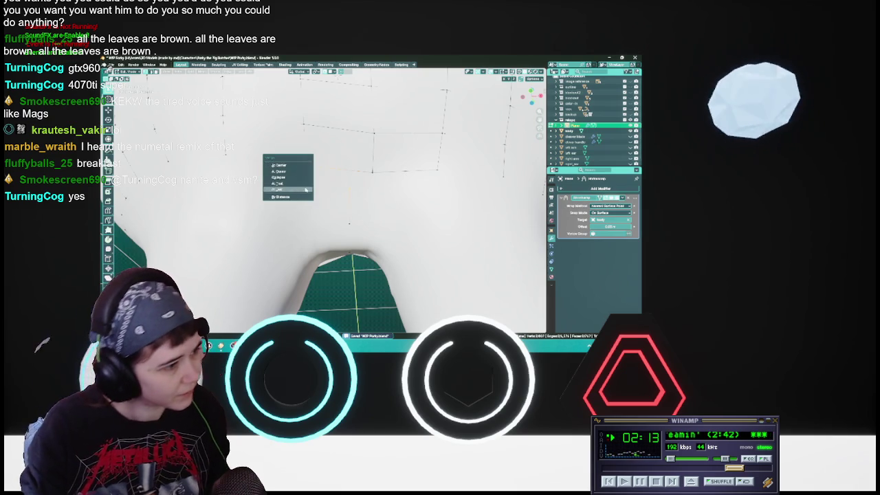
click(306, 189)
middle_drag(306, 188, 323, 199)
mouse_move(337, 262)
middle_down()
mouse_move(339, 205)
mouse_move(323, 225)
mouse_move(329, 206)
middle_up()
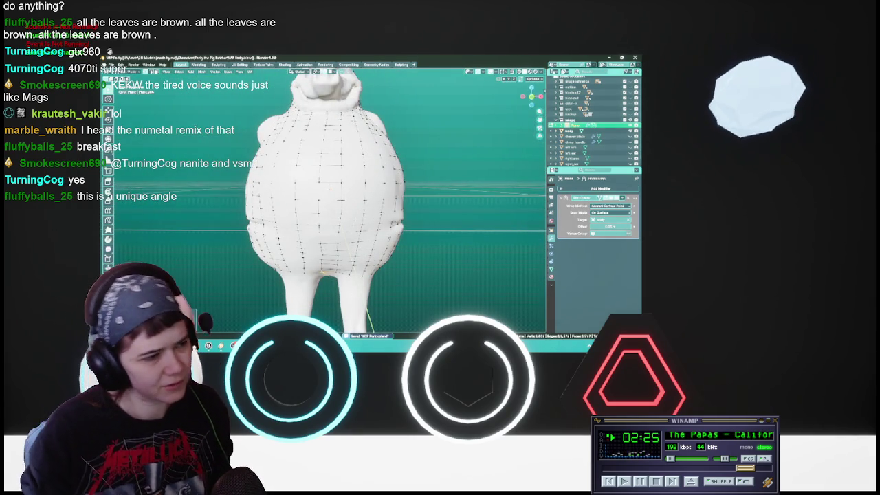
From behind the character, try and cancel several transforms, then start grabbing a back vertex.
mouse_move(329, 206)
middle_down()
mouse_move(325, 215)
mouse_move(338, 223)
mouse_move(340, 148)
middle_up()
scroll(326, 210, up, 5)
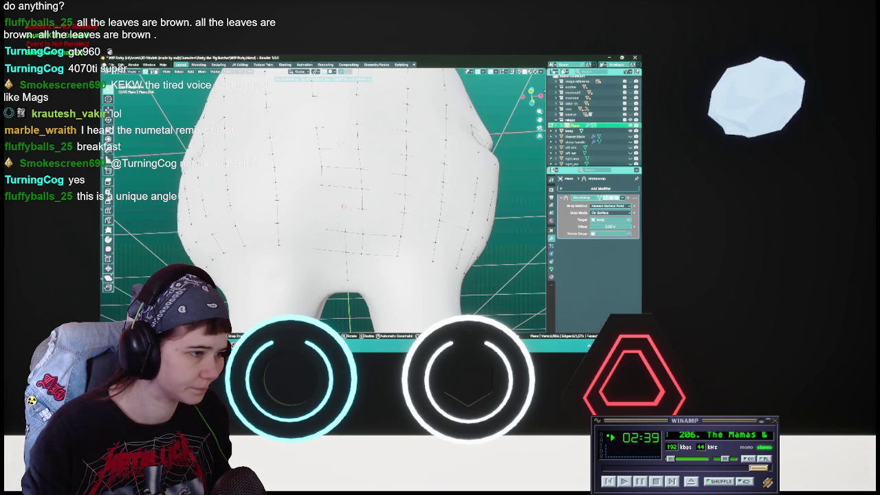
middle_drag(343, 206, 339, 260)
key(g)
right_click(338, 242)
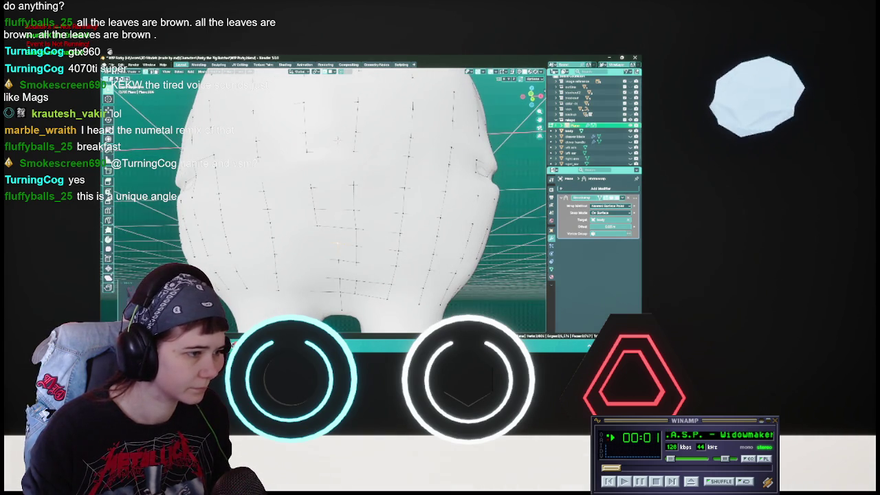
key(g)
right_click(336, 227)
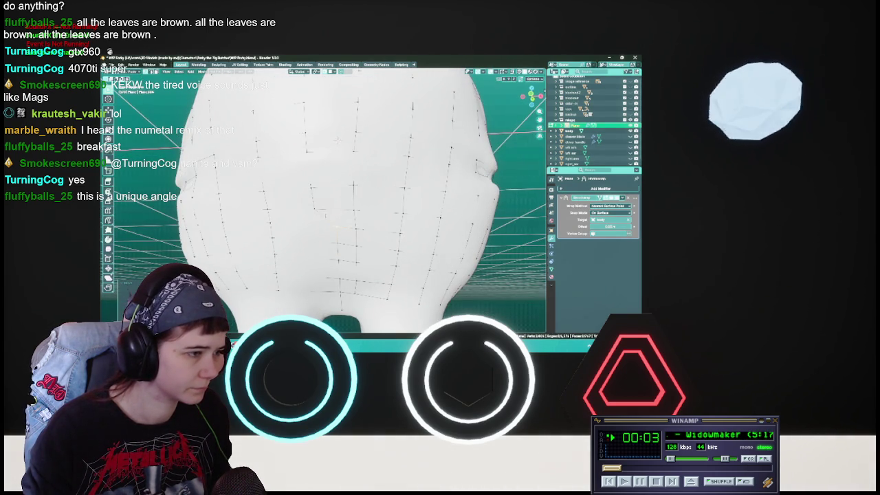
key(g)
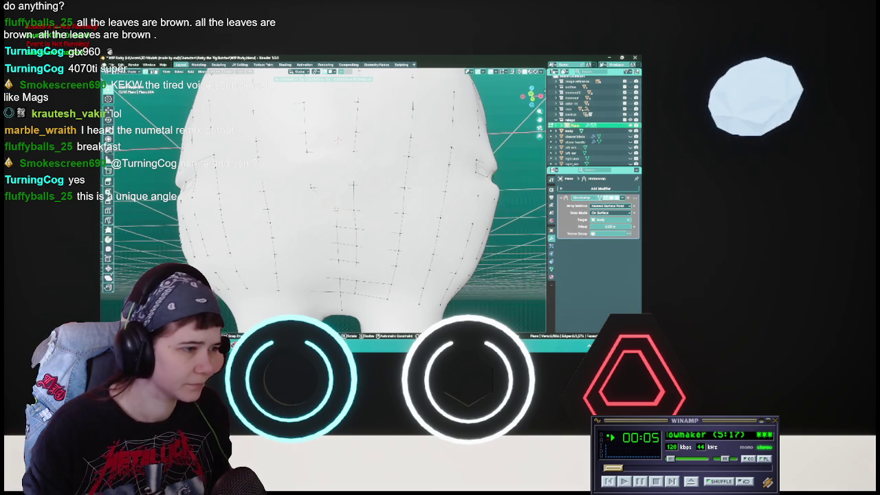
right_click(336, 209)
key(g)
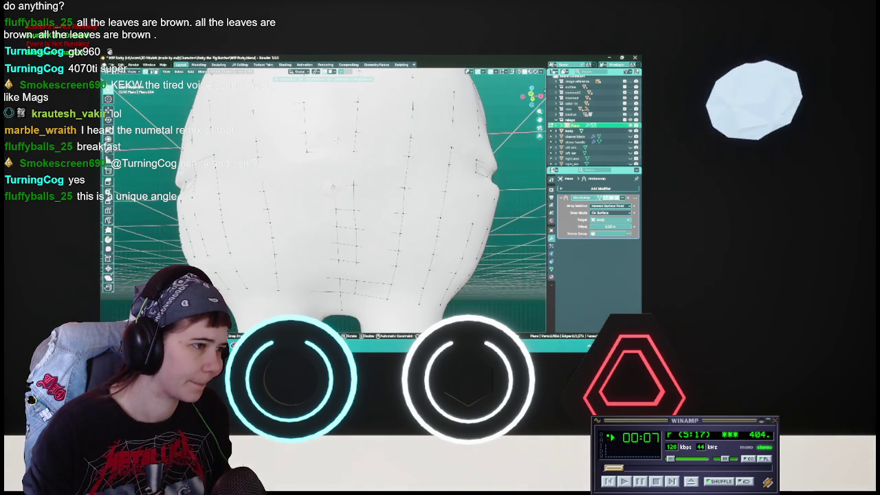
right_click(334, 184)
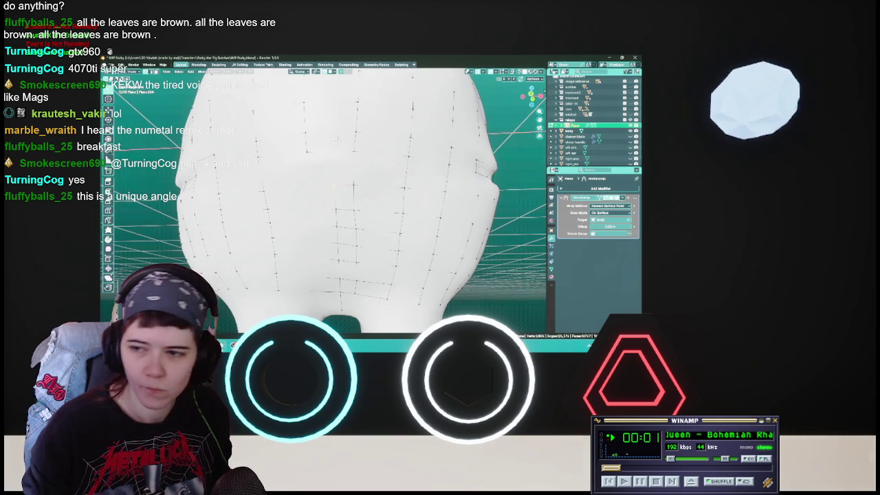
middle_drag(330, 192, 344, 200)
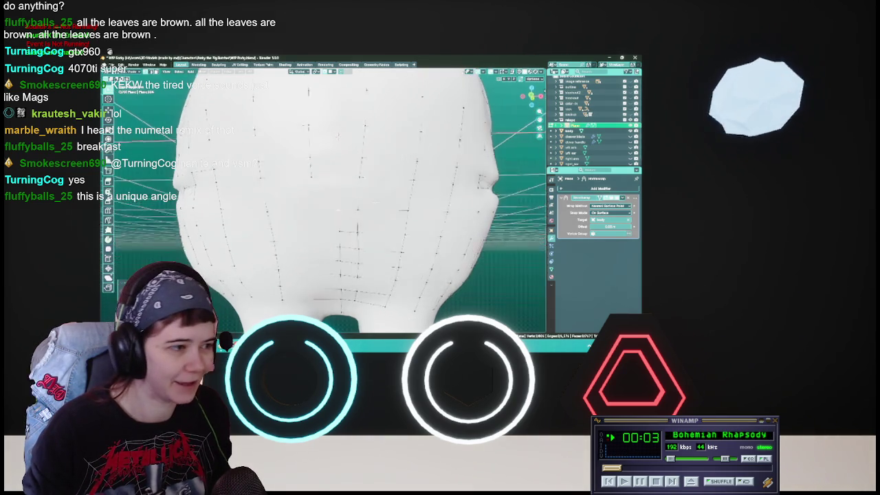
key(g)
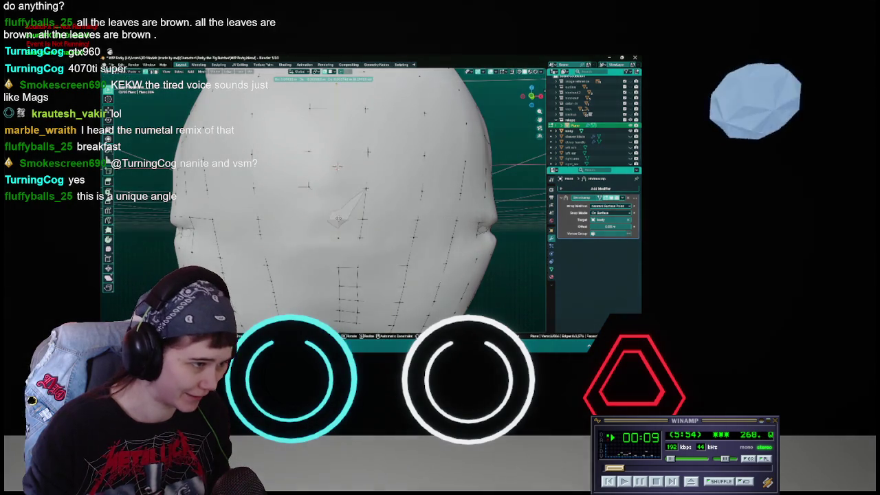
Place the grabbed back vertex and reposition the next vertices near the top of the body.
click(337, 217)
key(g)
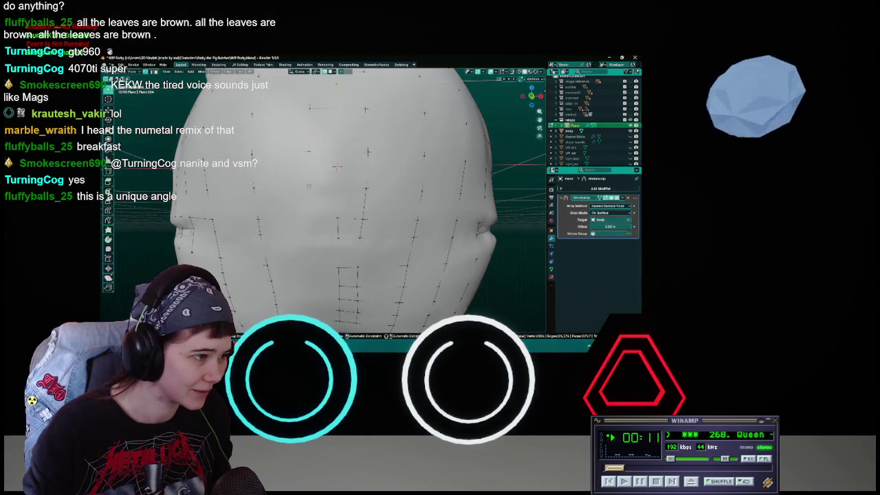
click(337, 166)
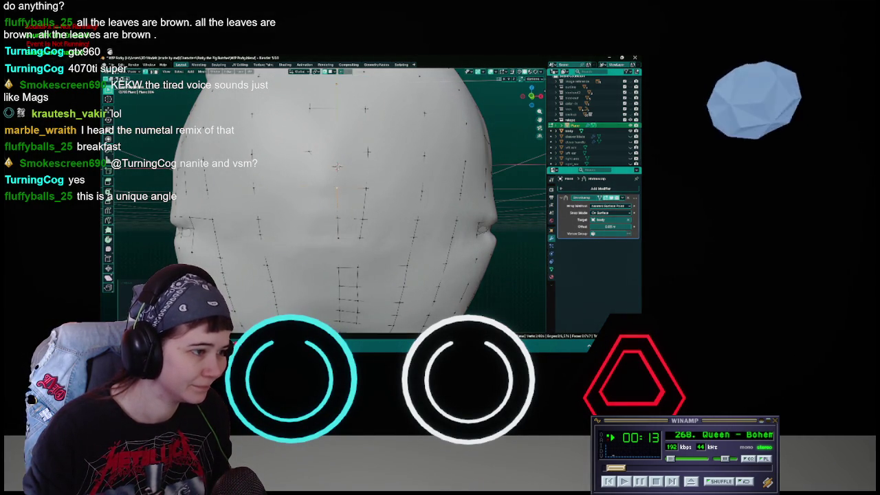
middle_drag(337, 166, 334, 196)
key(g)
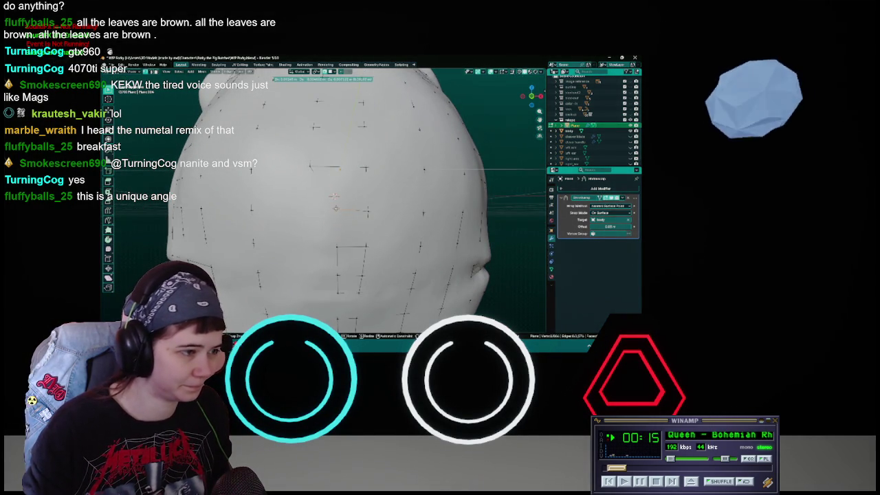
click(334, 196)
middle_drag(333, 196, 335, 213)
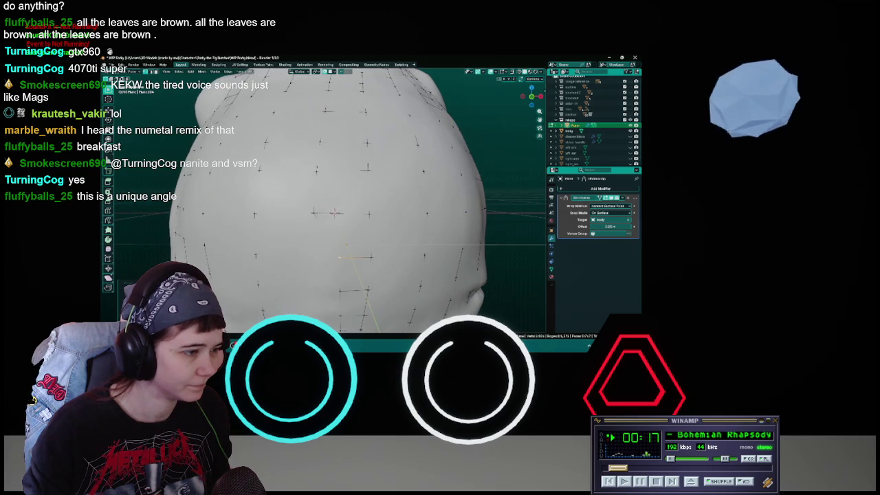
key(g)
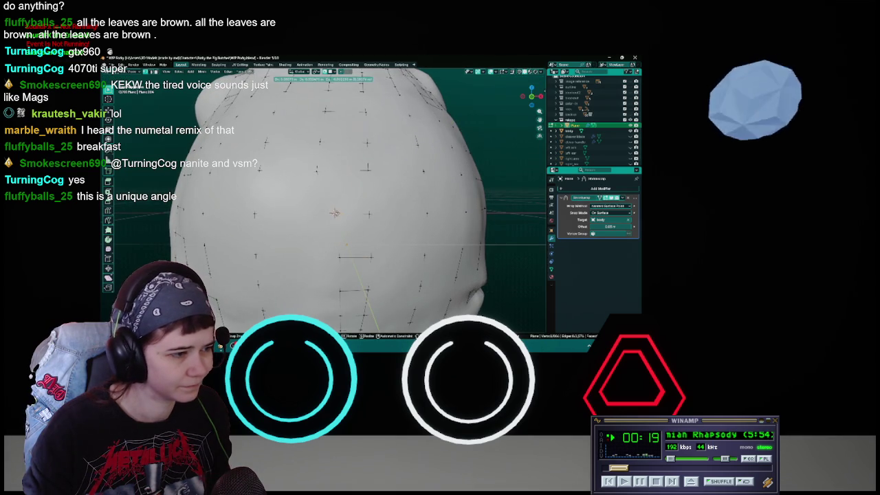
click(335, 212)
Move vertices up toward the neck, including one just below it.
middle_drag(335, 213, 329, 234)
key(g)
click(330, 237)
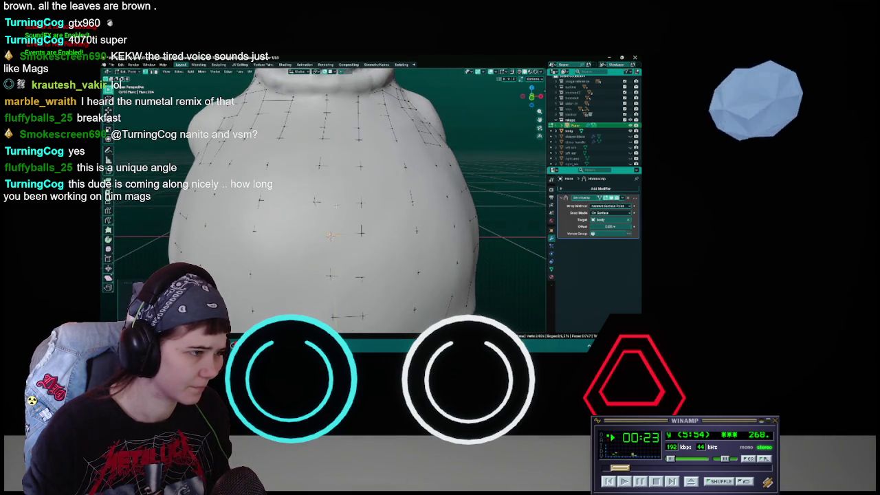
key(g)
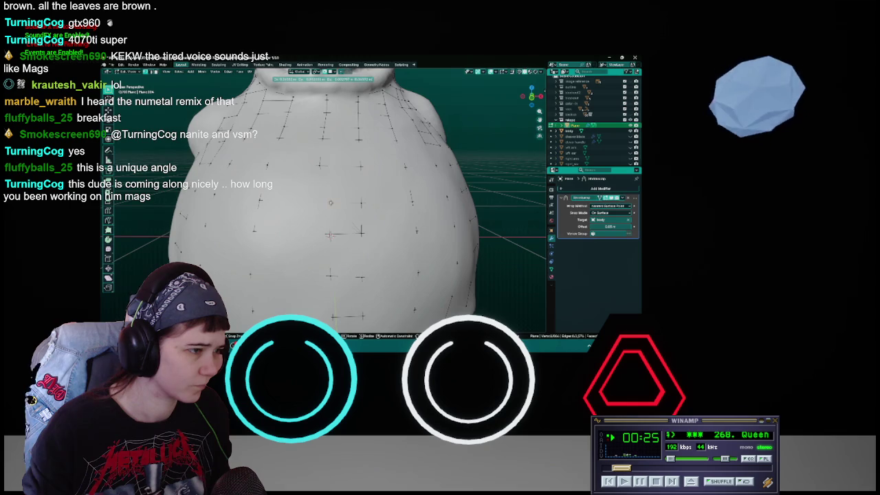
click(328, 236)
middle_drag(329, 235, 326, 286)
click(323, 183)
key(g)
click(326, 251)
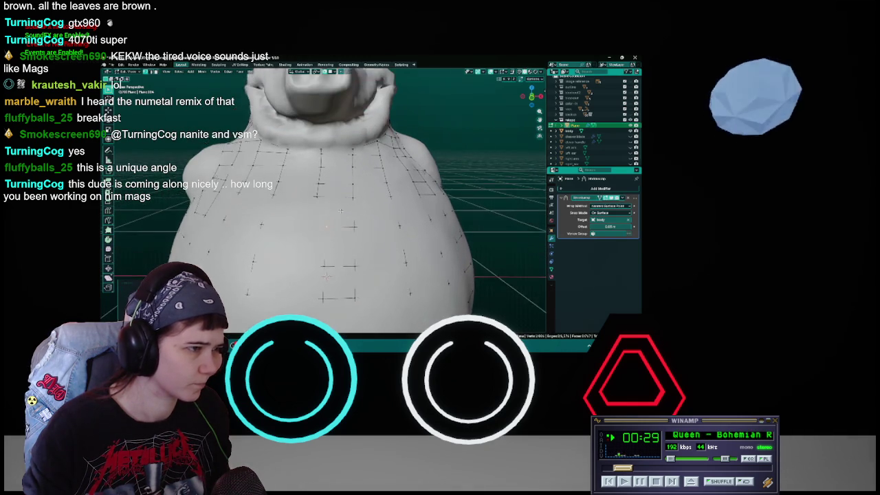
Slide the upper-back vertices up toward the neck.
click(323, 208)
key(g)
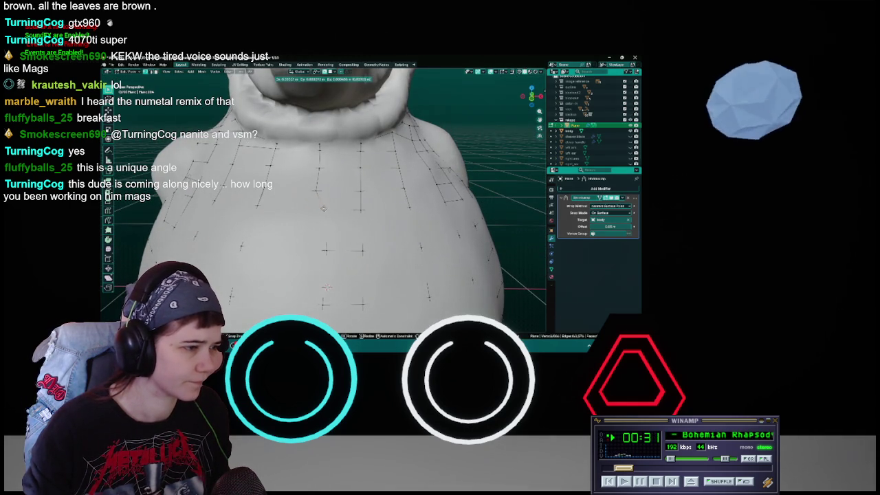
click(326, 209)
key(g)
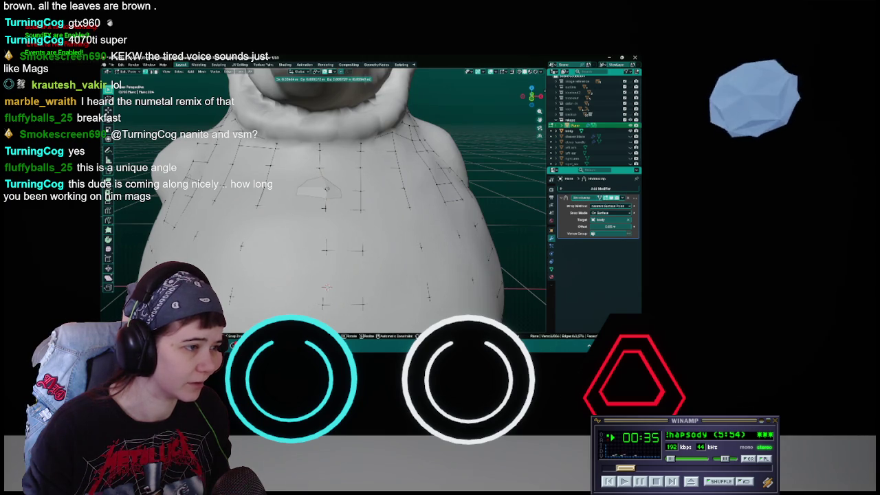
click(327, 188)
key(g)
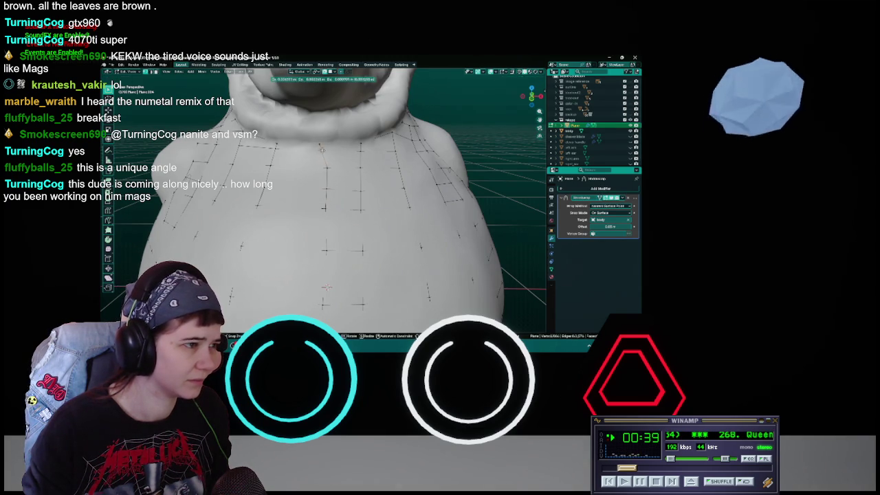
click(326, 149)
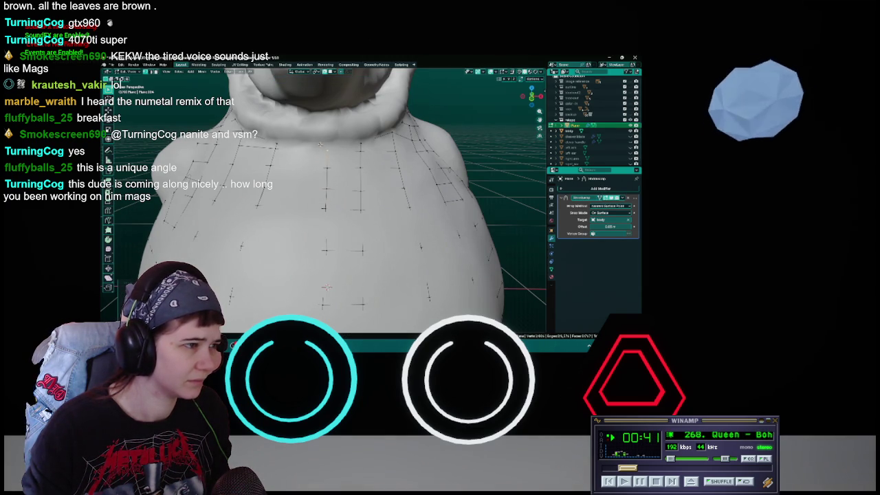
key(g)
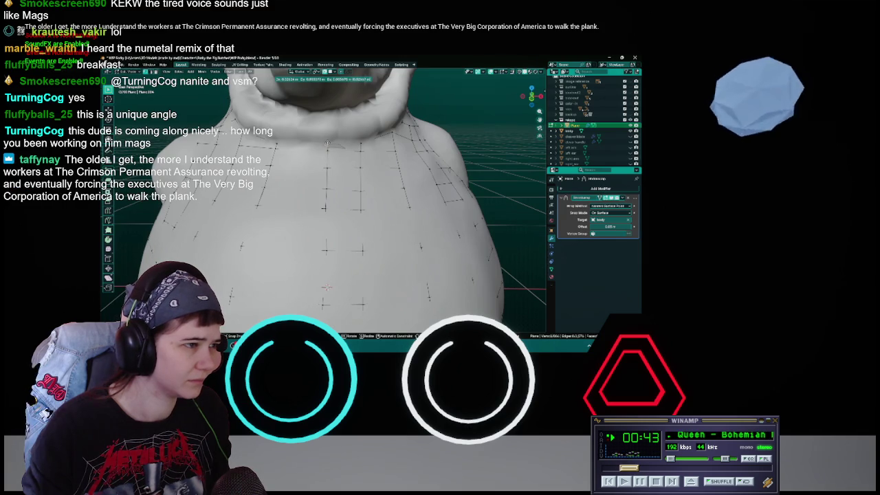
click(327, 286)
View the whole character and save the blend file.
scroll(328, 287, down, 5)
mouse_move(327, 286)
middle_down()
mouse_move(348, 206)
mouse_move(328, 197)
mouse_move(317, 144)
middle_up()
middle_drag(338, 259, 317, 258)
key(ctrl+s)
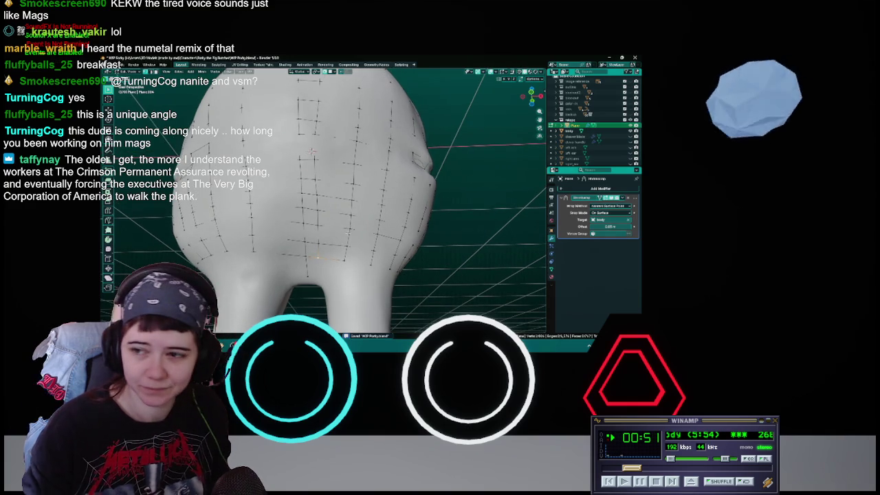
Move two retopology vertices on the lower back just above the legs.
middle_drag(348, 231, 344, 236)
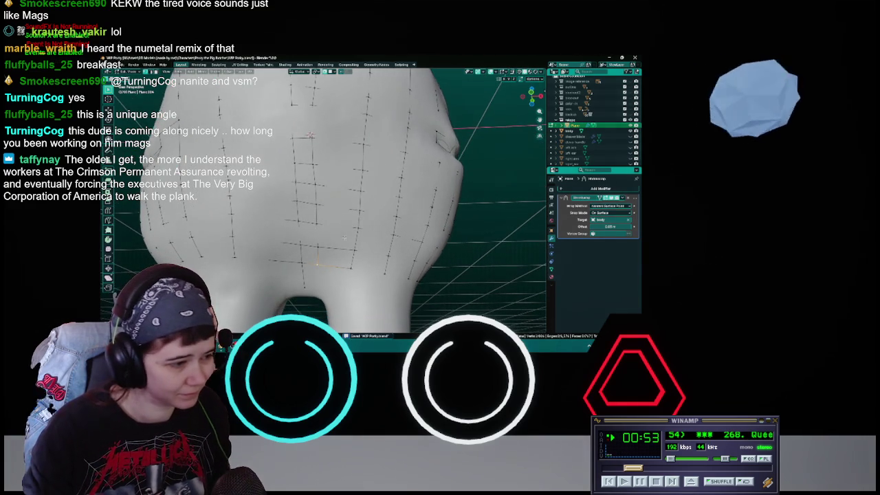
key(g)
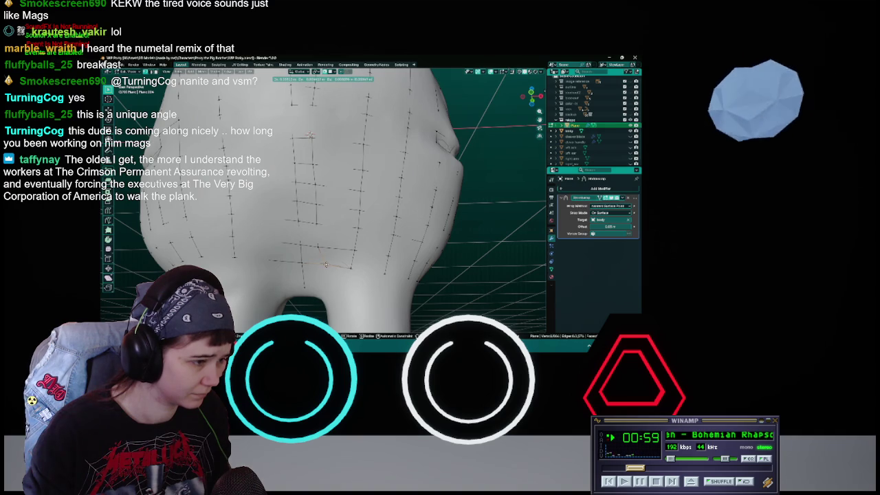
click(326, 265)
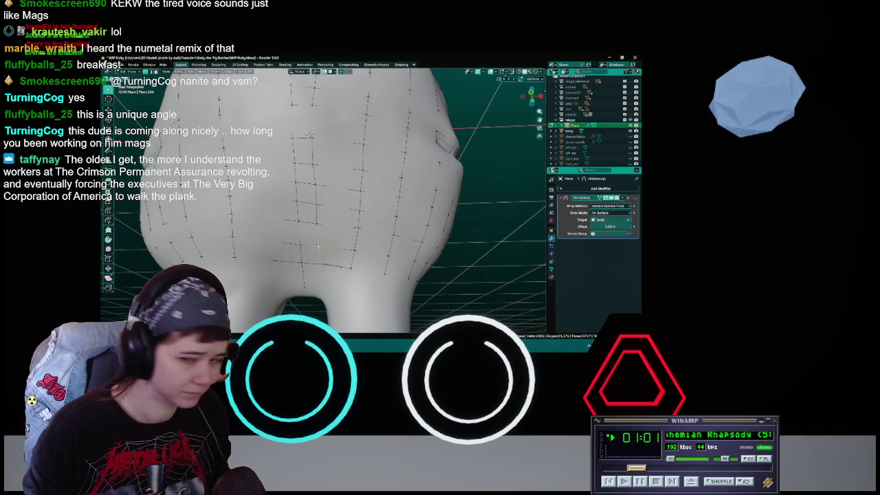
key(g)
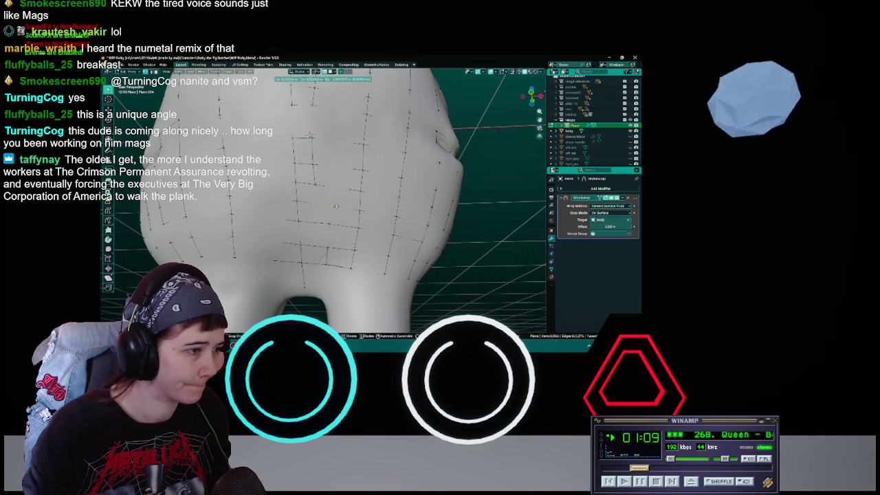
click(310, 135)
middle_drag(310, 135, 310, 160)
Slide four back vertices into place and save the file.
key(g)
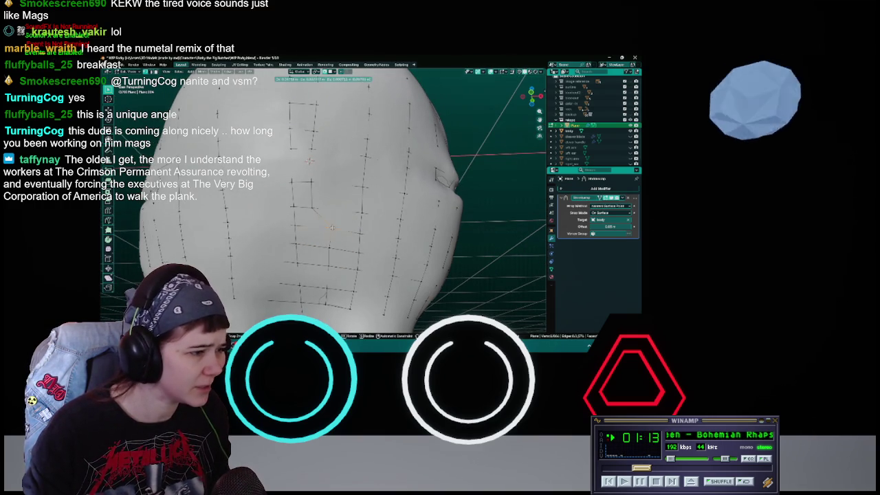
click(310, 160)
key(g)
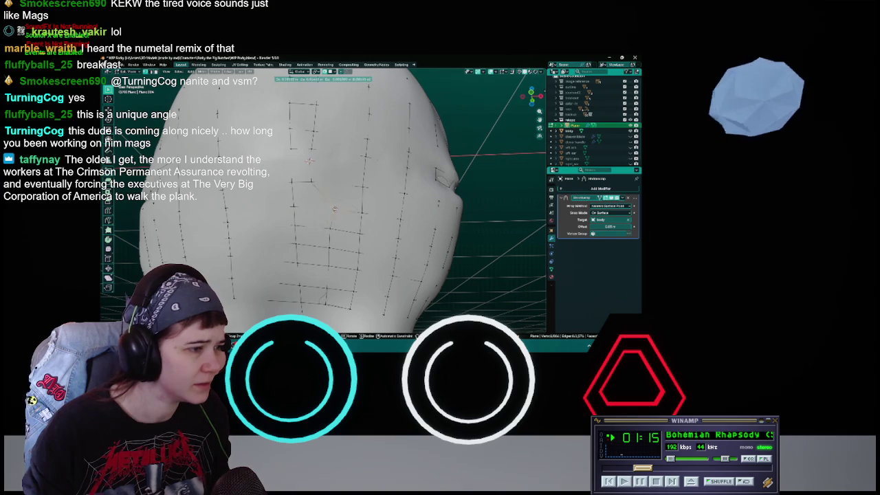
click(330, 209)
middle_drag(330, 210, 336, 237)
key(g)
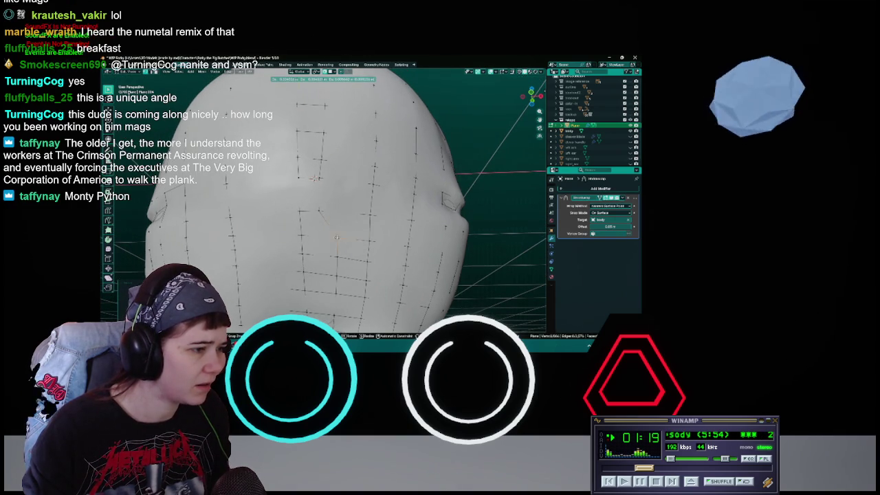
click(337, 237)
middle_drag(337, 237, 322, 225)
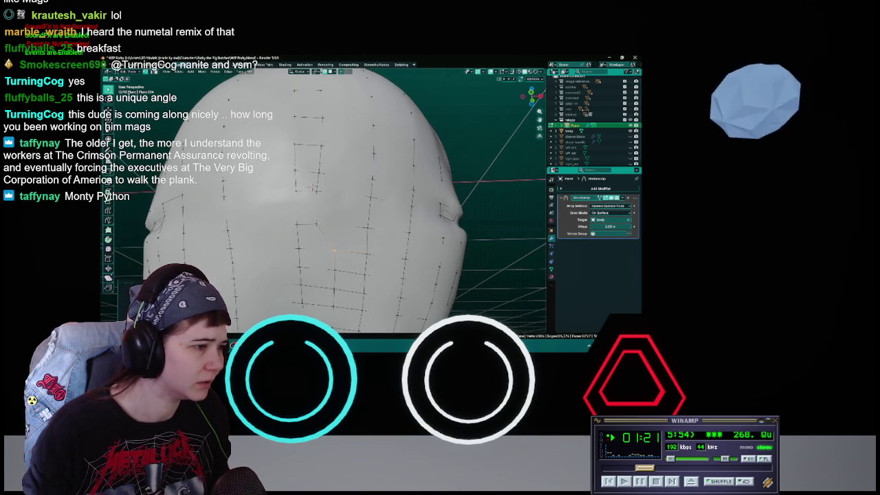
key(g)
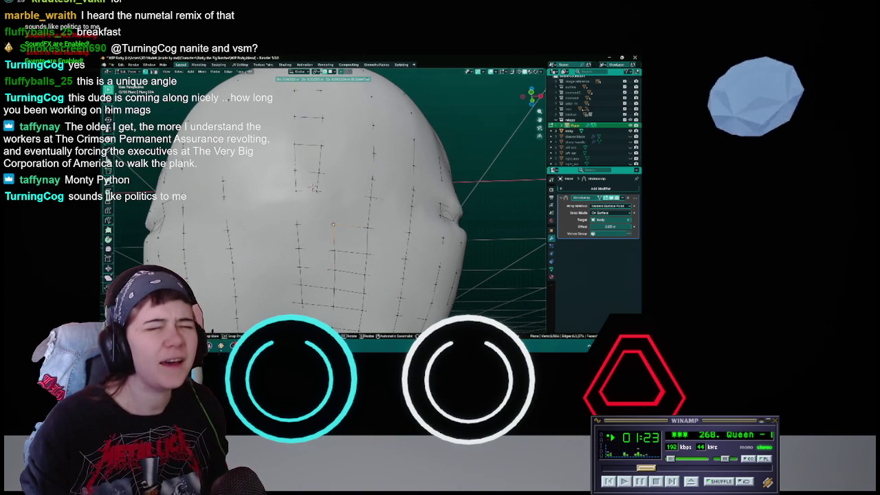
click(334, 225)
key(ctrl+s)
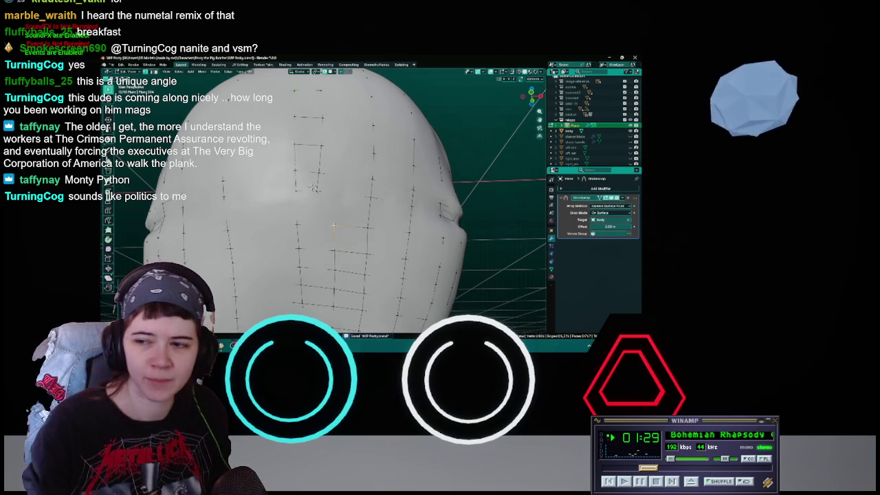
Reposition three more vertices near the head and across the back.
middle_drag(333, 225, 310, 218)
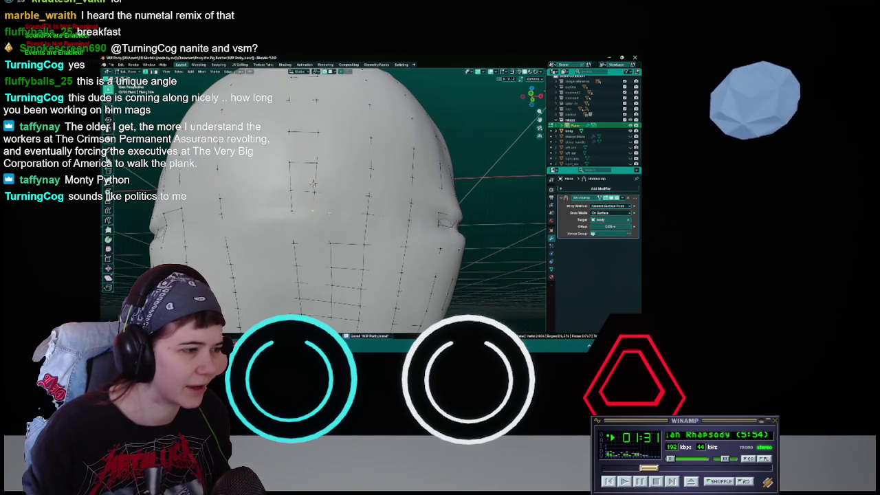
key(g)
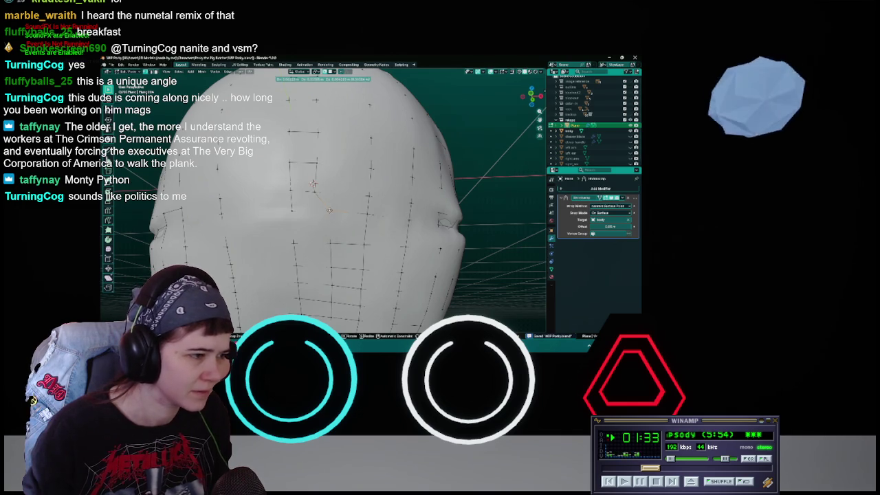
click(313, 184)
middle_drag(313, 184, 315, 183)
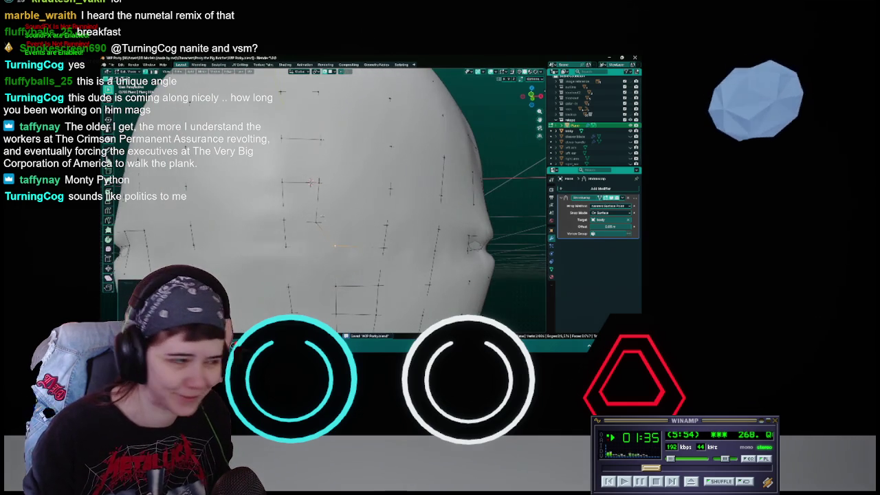
key(g)
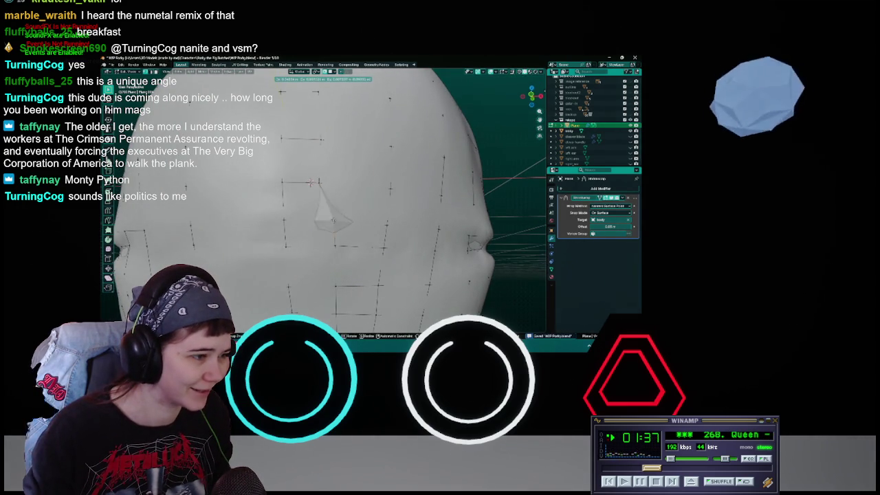
click(333, 219)
middle_drag(313, 183, 356, 226)
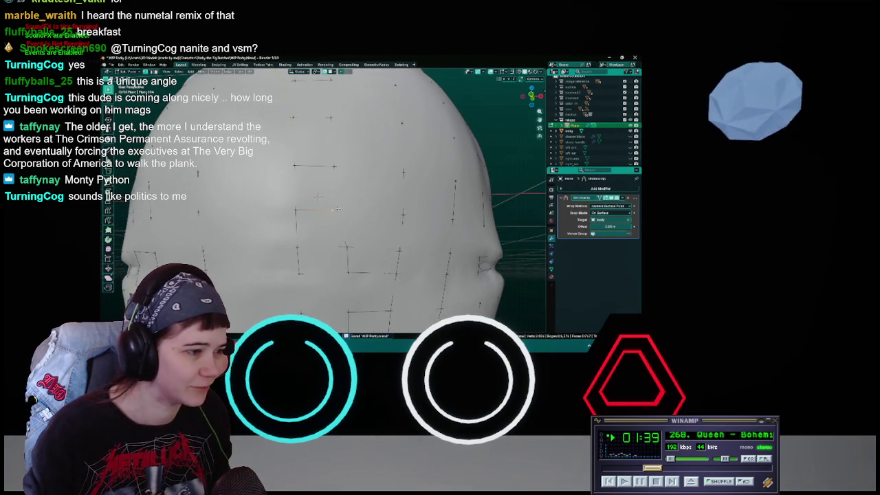
key(g)
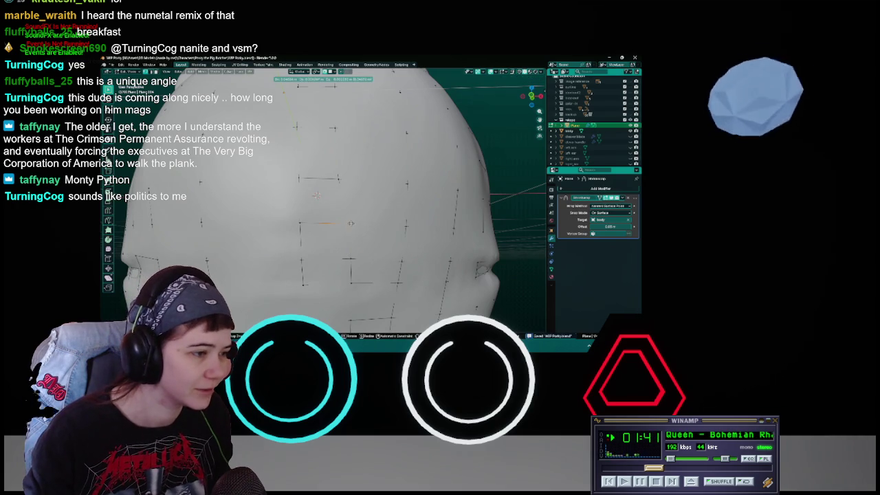
click(352, 224)
Extrude the selected edge into a new face and save.
key(e)
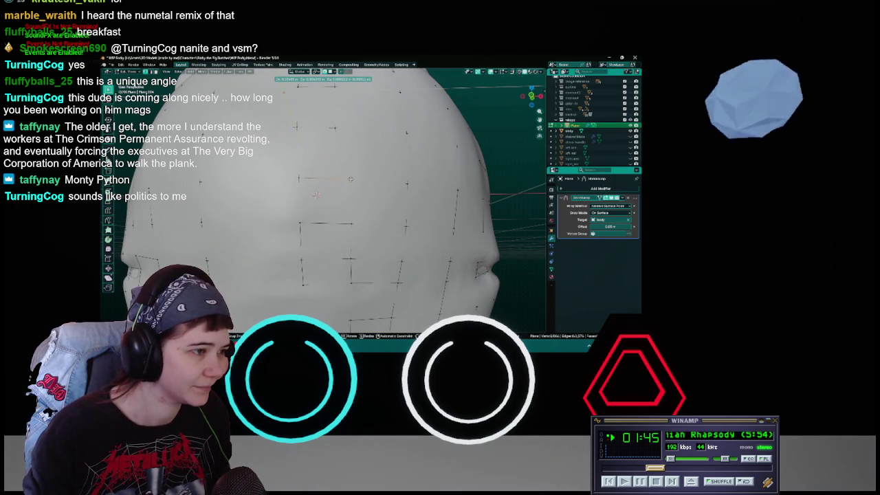
click(316, 194)
mouse_move(316, 194)
middle_down()
mouse_move(317, 249)
mouse_move(337, 222)
middle_up()
key(ctrl+s)
Adjust one more vertex on the body and save again.
scroll(337, 223, up, 3)
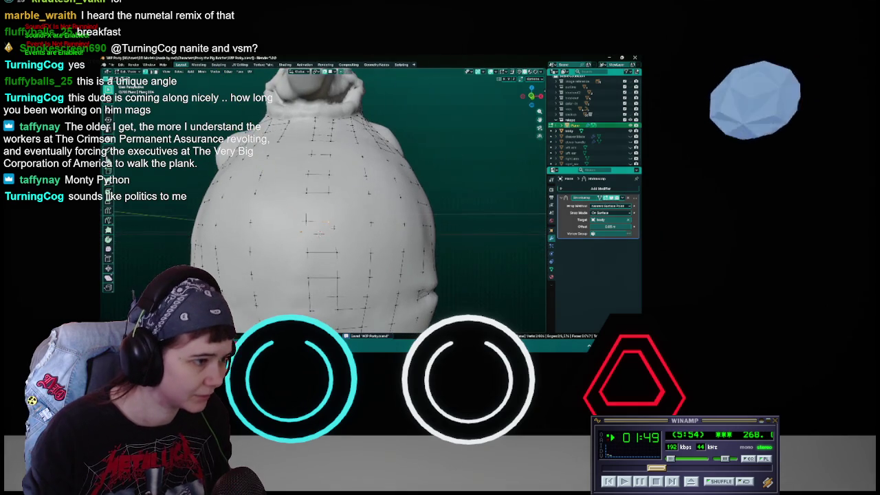
click(337, 222)
key(g)
click(337, 221)
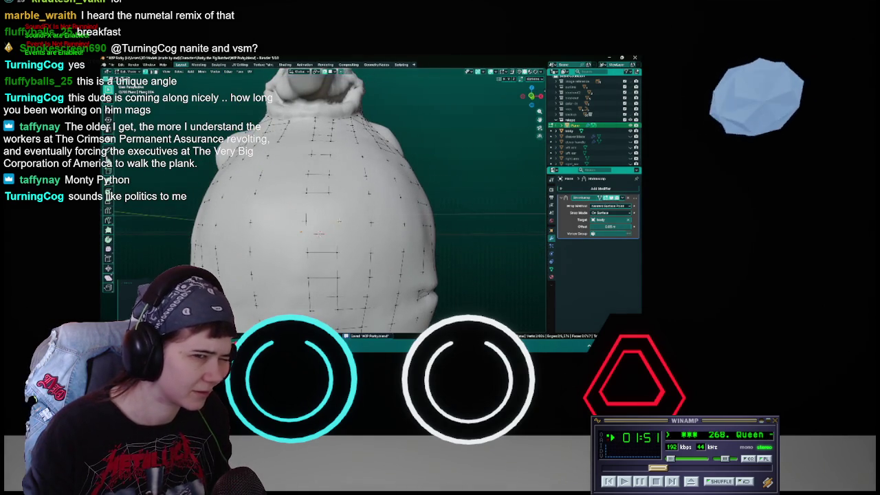
middle_drag(338, 221, 323, 247)
key(ctrl+s)
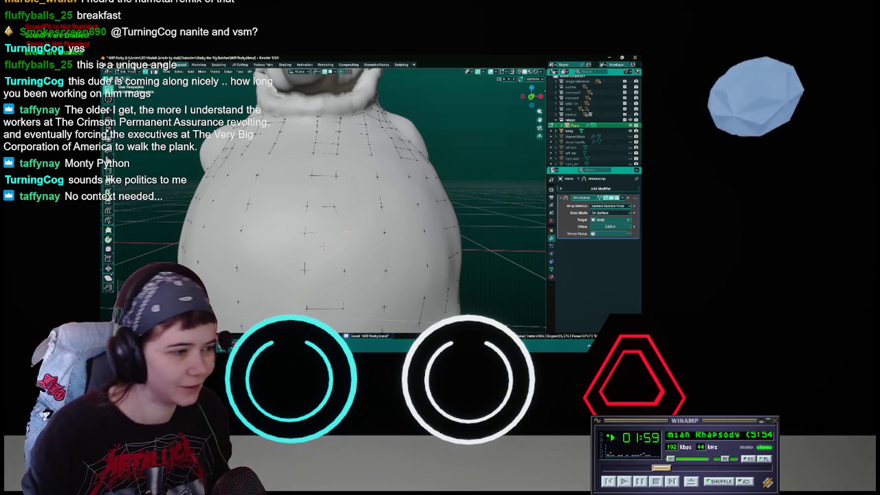
Move two sets of retopology vertices on the belly.
middle_drag(324, 246, 325, 256)
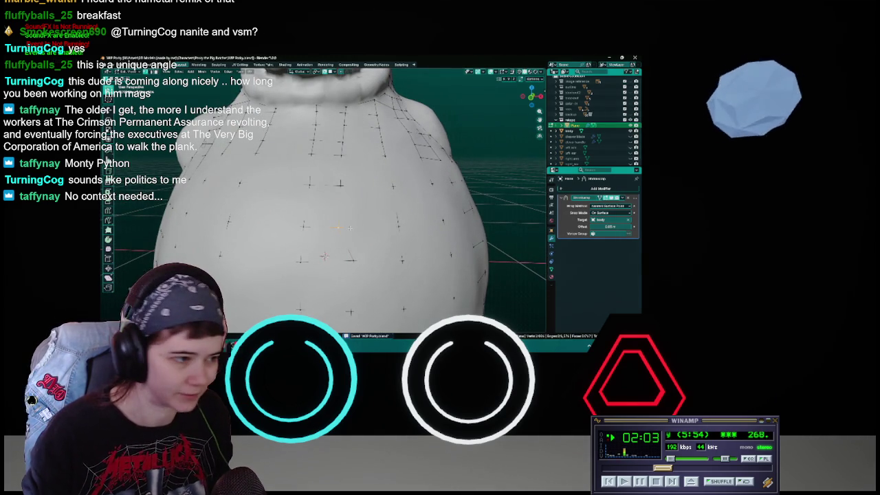
key(g)
click(353, 226)
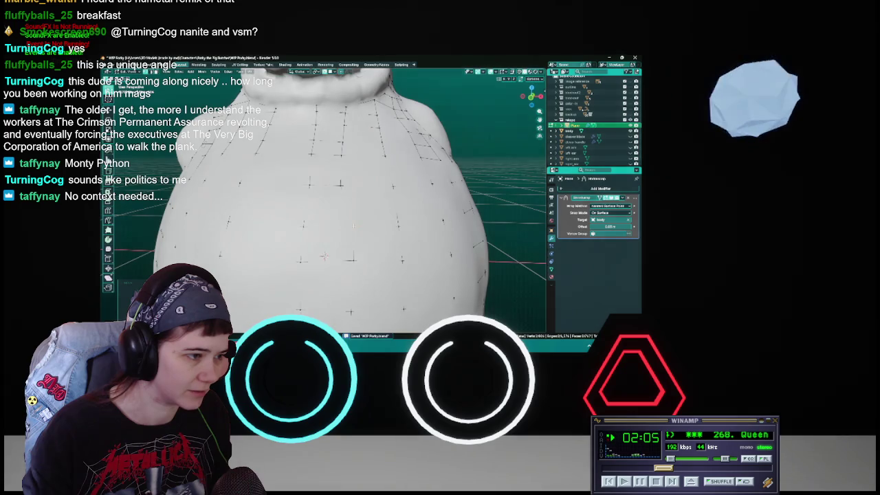
middle_drag(325, 257, 321, 282)
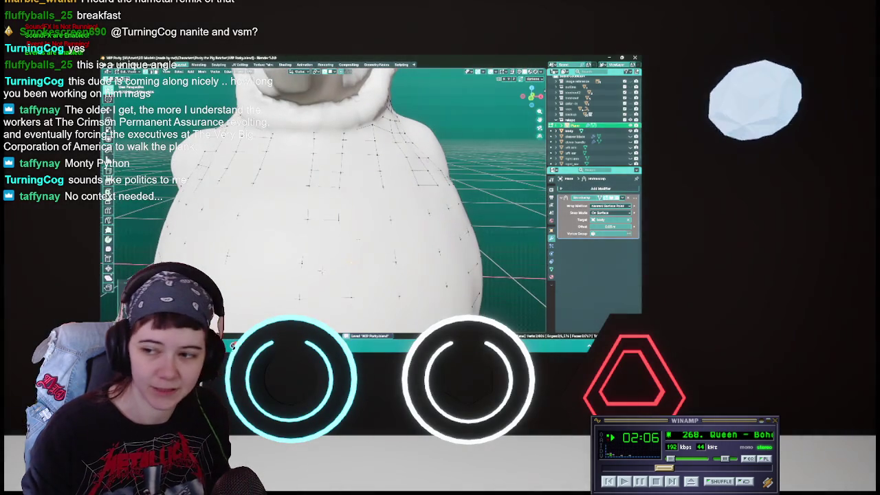
key(g)
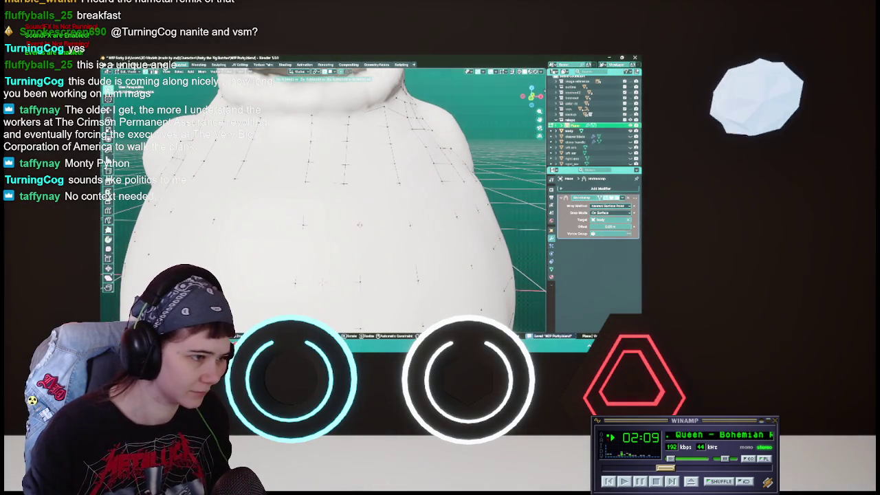
click(359, 225)
Reposition three sets of vertices across the chest.
middle_drag(358, 282, 362, 297)
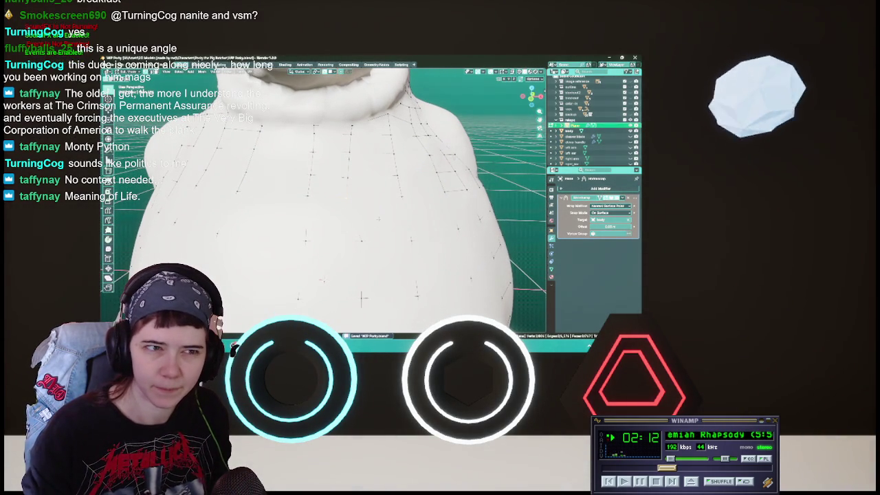
middle_drag(363, 297, 365, 237)
key(g)
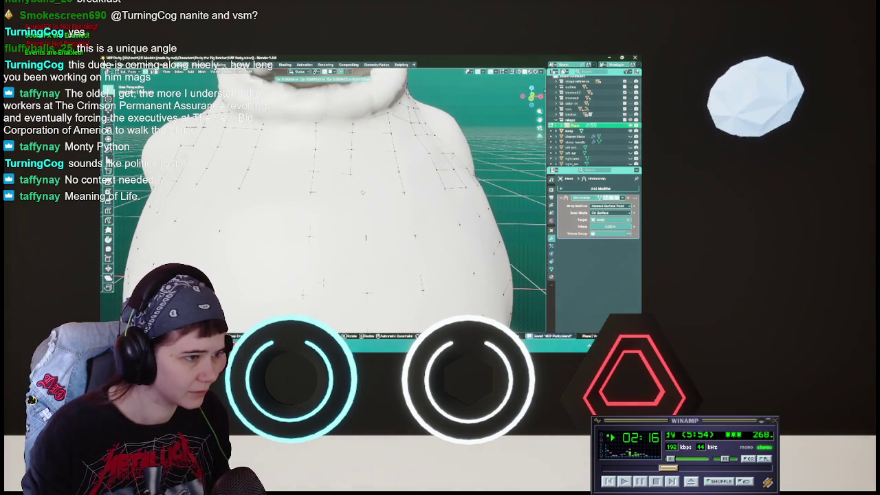
click(362, 192)
mouse_move(362, 193)
middle_down()
mouse_move(359, 272)
mouse_move(355, 213)
middle_up()
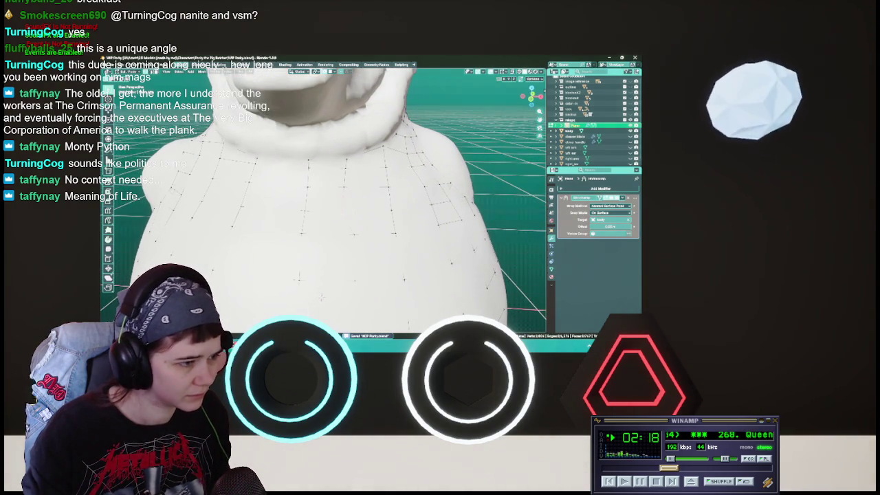
key(g)
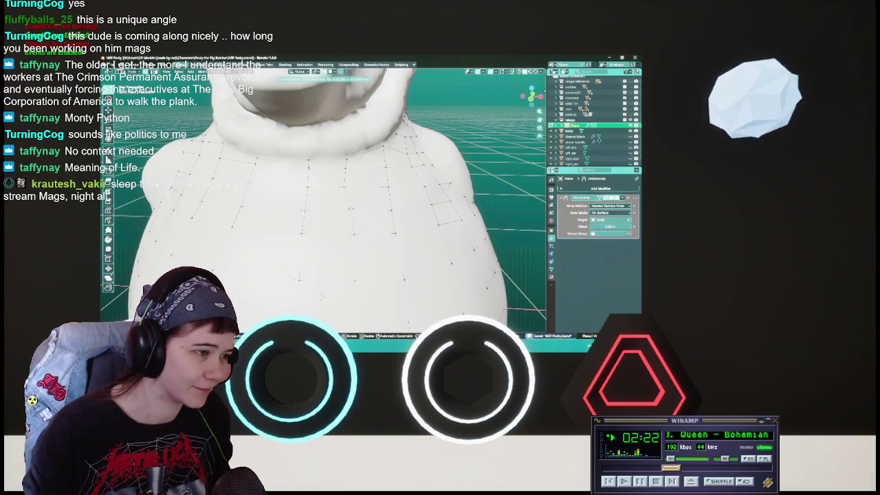
key(Return)
middle_drag(354, 213, 357, 196)
key(g)
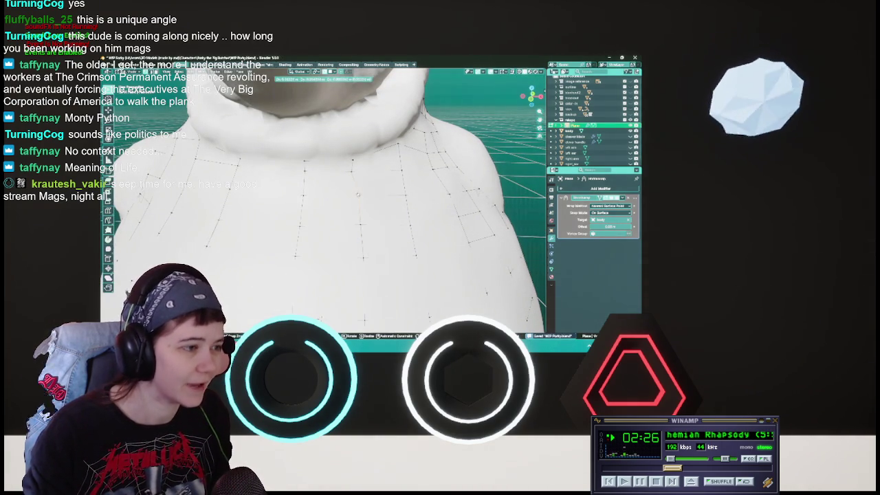
key(Return)
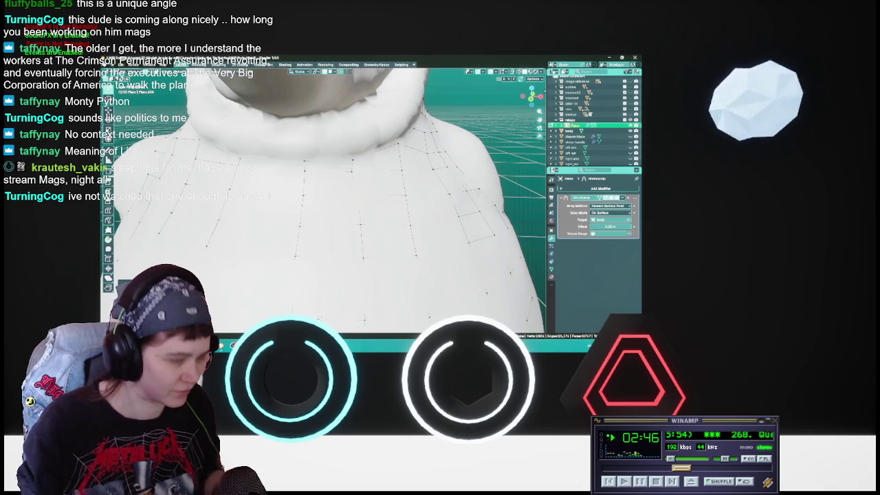
Save the work-in-progress file, cancel two further grabs, and view the body from behind.
key(ctrl+s)
key(g)
key(Escape)
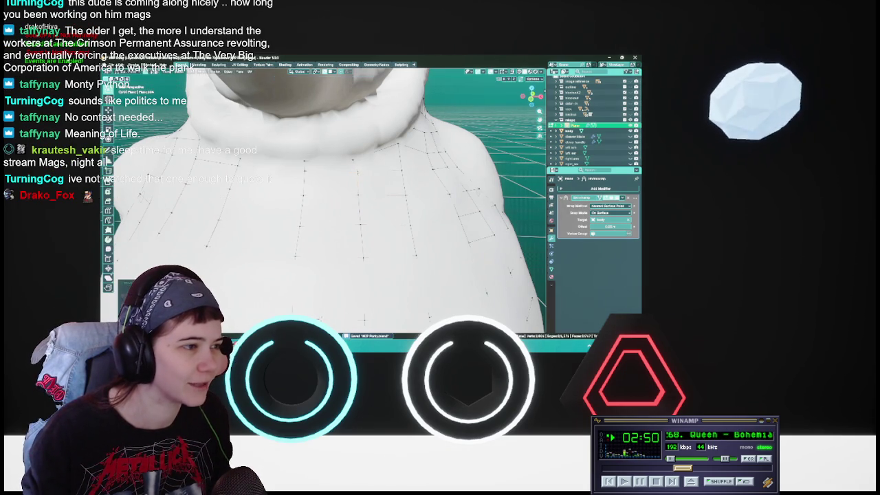
key(g)
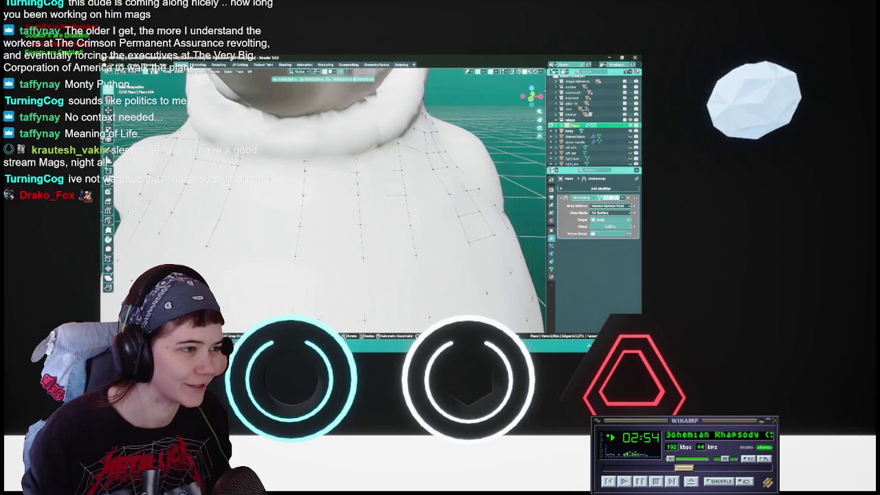
key(Escape)
scroll(355, 159, down, 5)
mouse_move(356, 159)
middle_down()
mouse_move(323, 206)
mouse_move(343, 234)
mouse_move(372, 238)
middle_up()
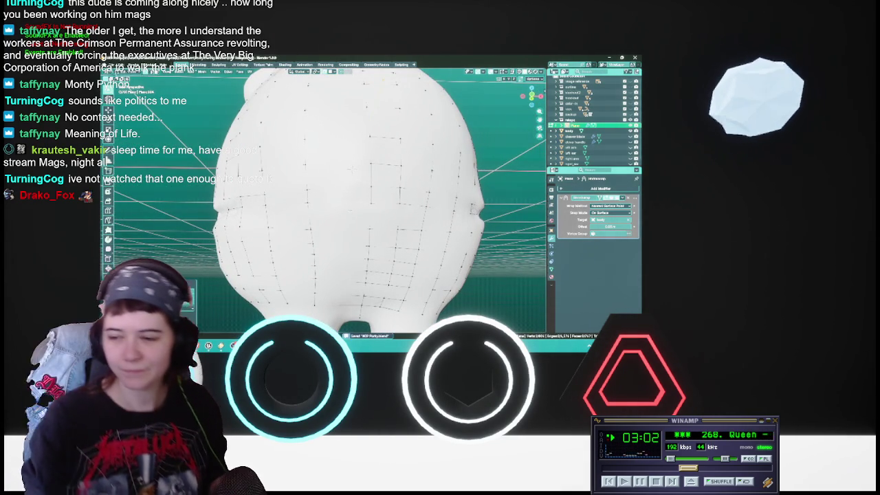
Orbit and zoom over the back of the body, saving the file.
mouse_move(371, 237)
middle_down()
mouse_move(358, 237)
mouse_move(433, 237)
middle_up()
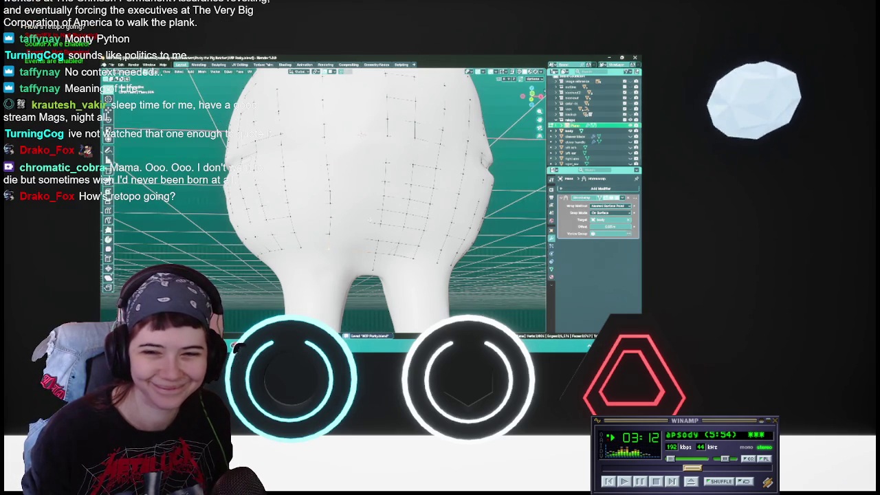
middle_drag(434, 237, 433, 265)
scroll(331, 199, up, 2)
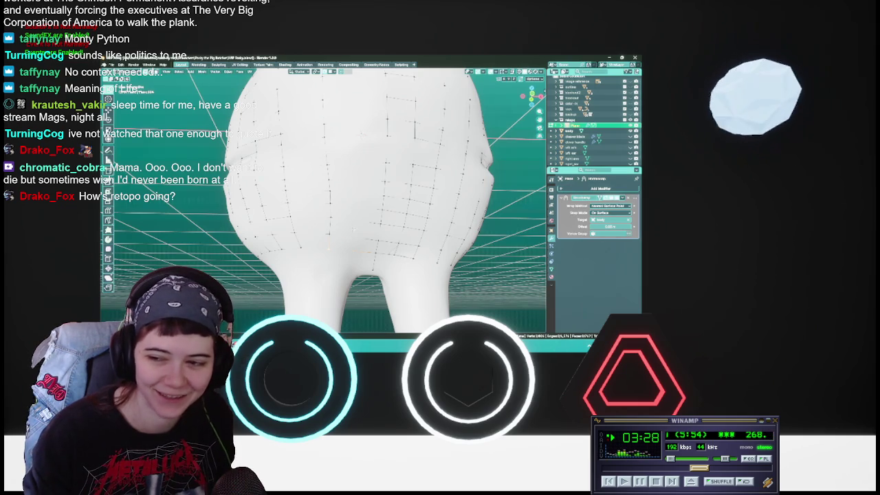
scroll(323, 199, up, 3)
key(ctrl+s)
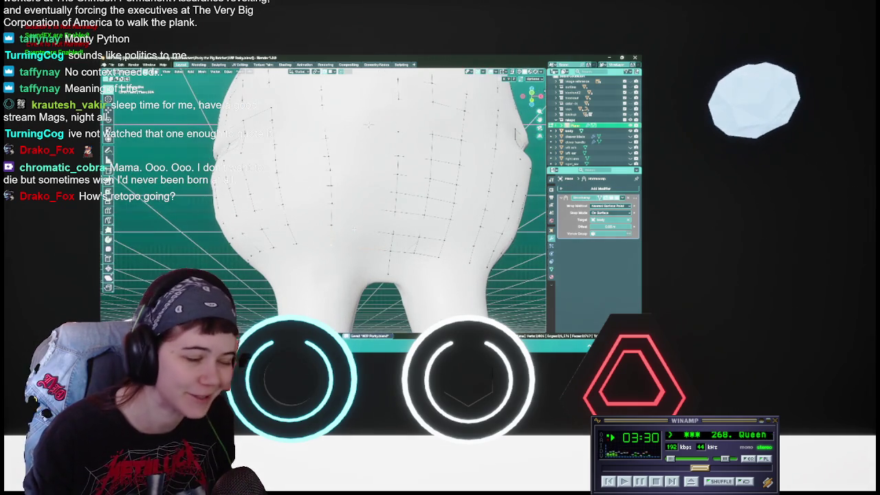
middle_drag(355, 231, 354, 249)
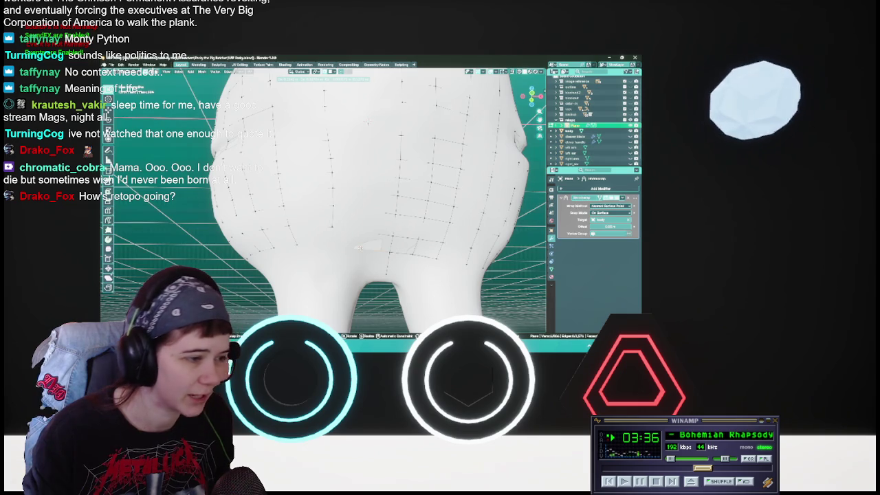
Inspect the whole body in wireframe shading, then return to solid shading.
middle_drag(359, 247, 349, 177)
scroll(349, 178, down, 3)
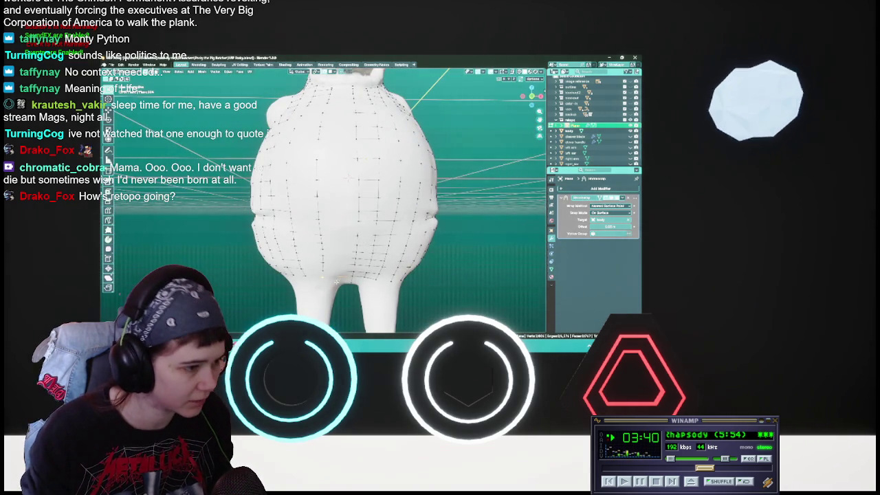
key(f)
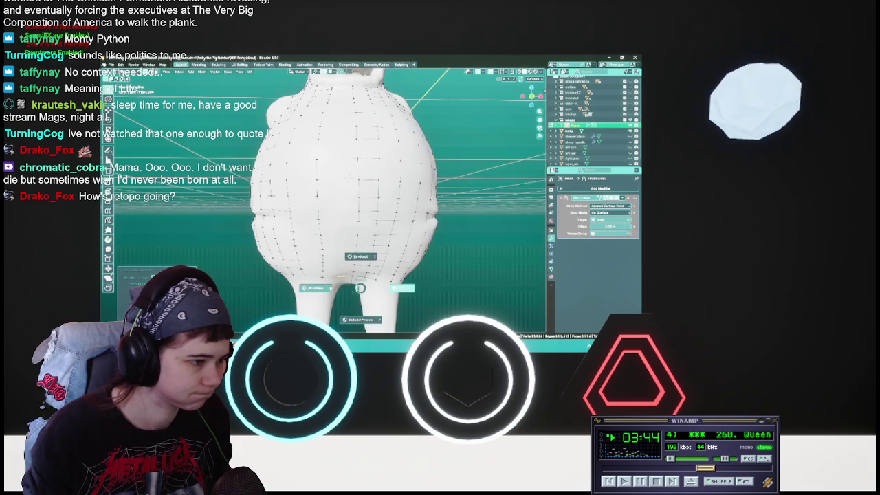
key(shift+z)
middle_drag(345, 279, 346, 253)
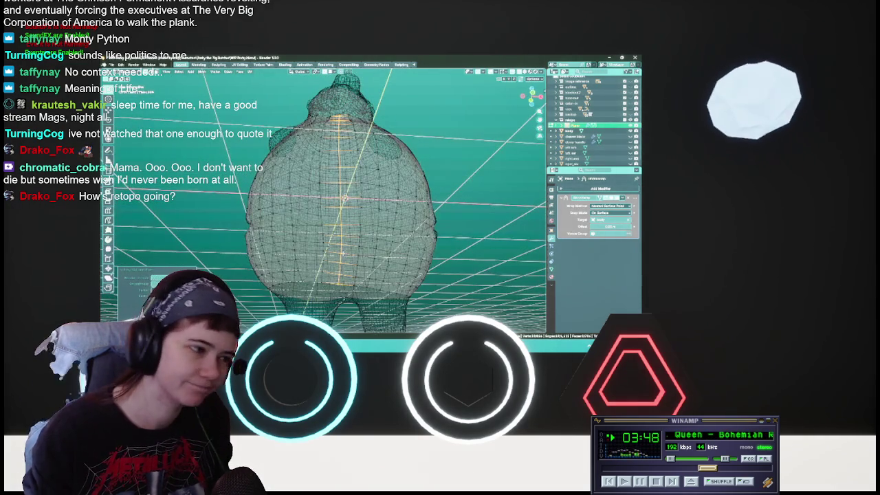
key(f)
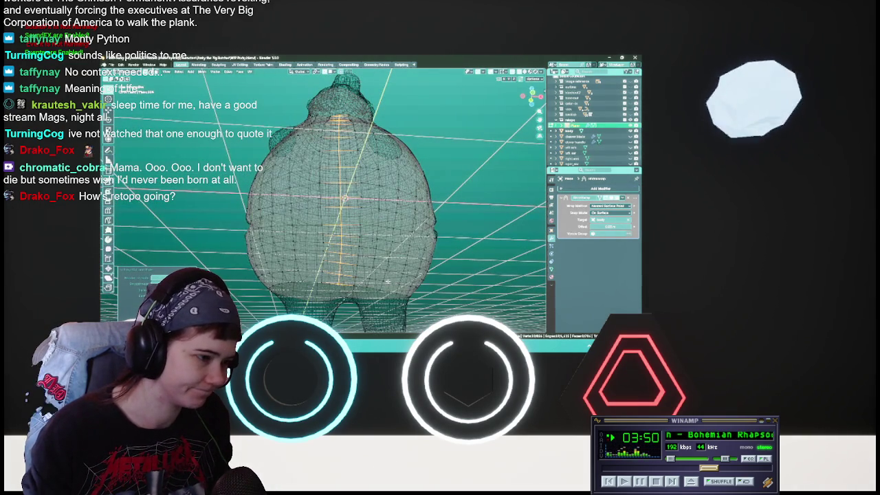
key(shift+z)
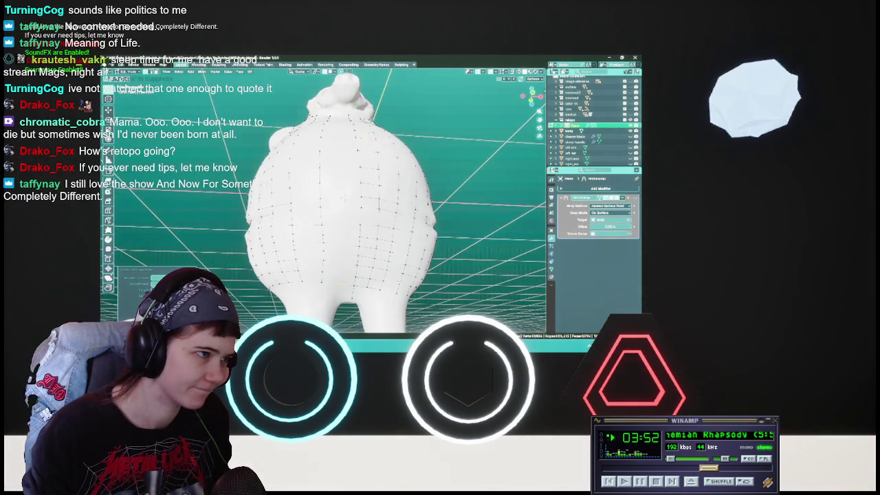
Orbit low and zoom to inspect the quads over the rear and legs.
middle_drag(356, 276, 343, 187)
scroll(330, 200, up, 1)
scroll(330, 200, up, 2)
scroll(330, 199, up, 2)
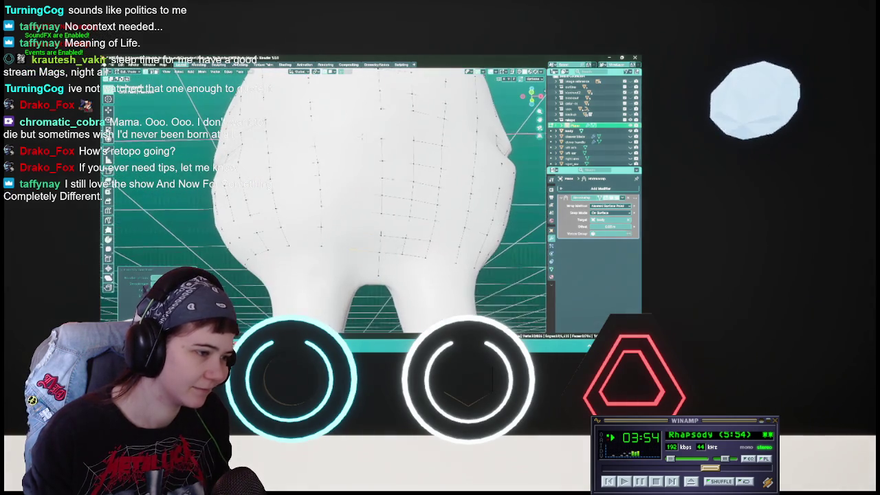
scroll(330, 199, up, 1)
scroll(330, 200, down, 2)
scroll(331, 199, down, 3)
scroll(330, 200, up, 1)
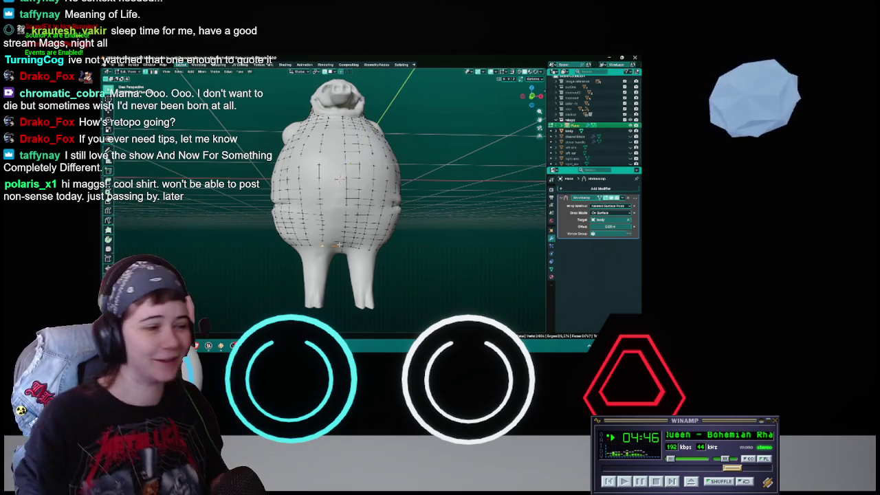
Zoom in, save the file, and orbit around the character.
scroll(342, 244, up, 2)
key(ctrl+s)
mouse_move(339, 242)
middle_down()
mouse_move(332, 261)
mouse_move(345, 181)
middle_up()
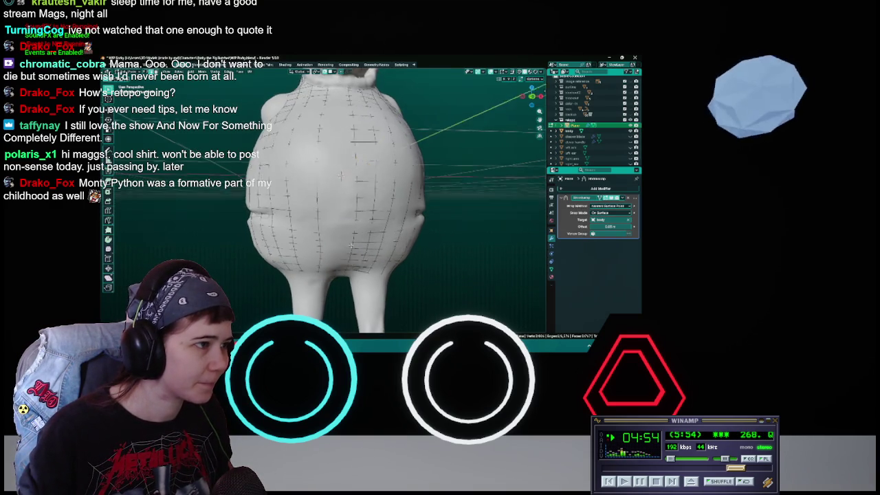
Check hidden parts with see-through display toggled on and off, then save from the back.
key(shift+z)
key(alt+z)
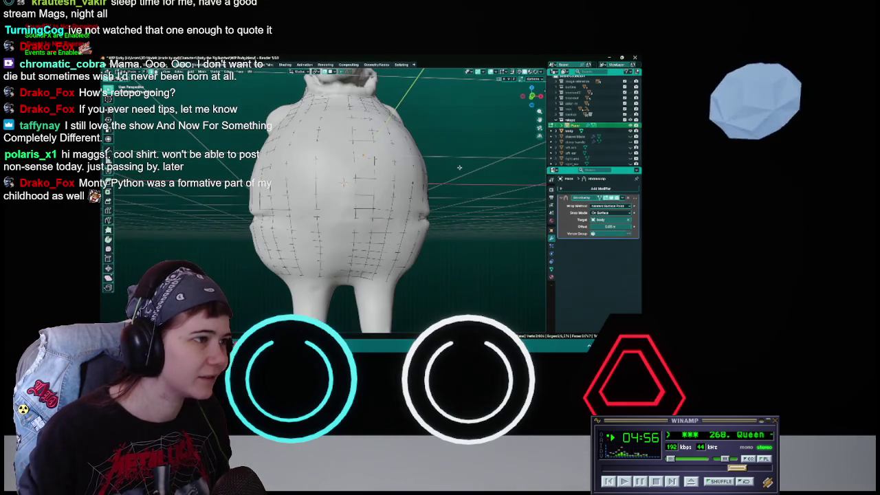
middle_drag(415, 180, 425, 173)
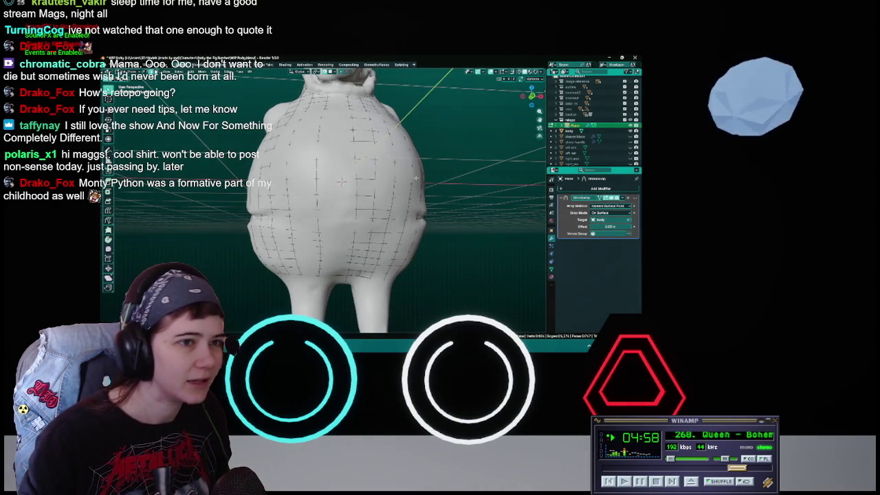
mouse_move(343, 182)
middle_down()
mouse_move(332, 194)
mouse_move(340, 168)
middle_up()
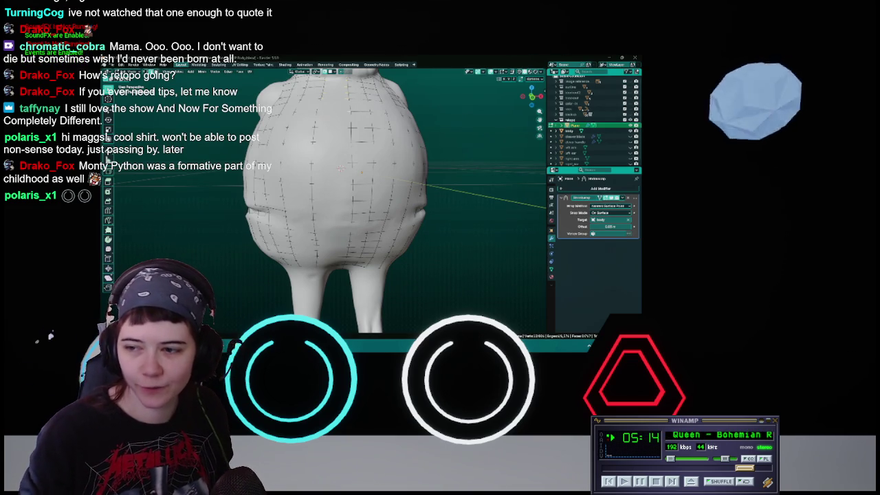
middle_drag(479, 228, 447, 200)
key(ctrl+s)
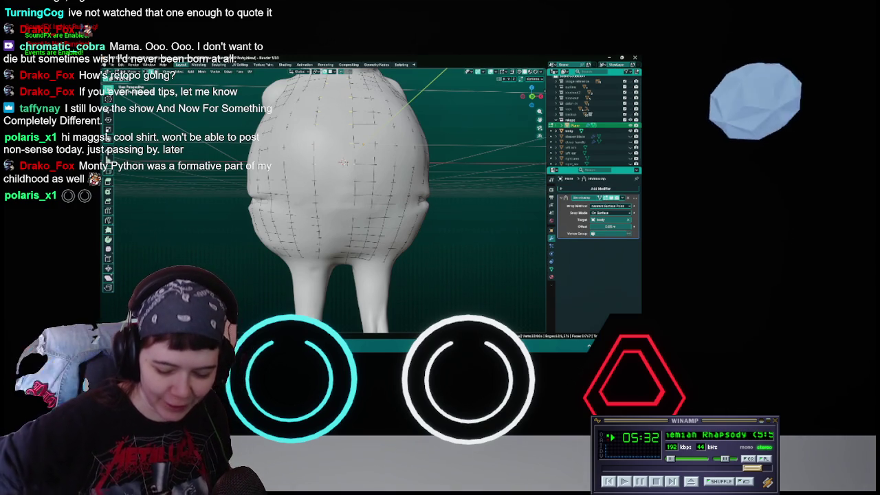
Look up under the rear at the quads between the legs, saving three times.
key(ctrl+s)
middle_drag(358, 165, 367, 149)
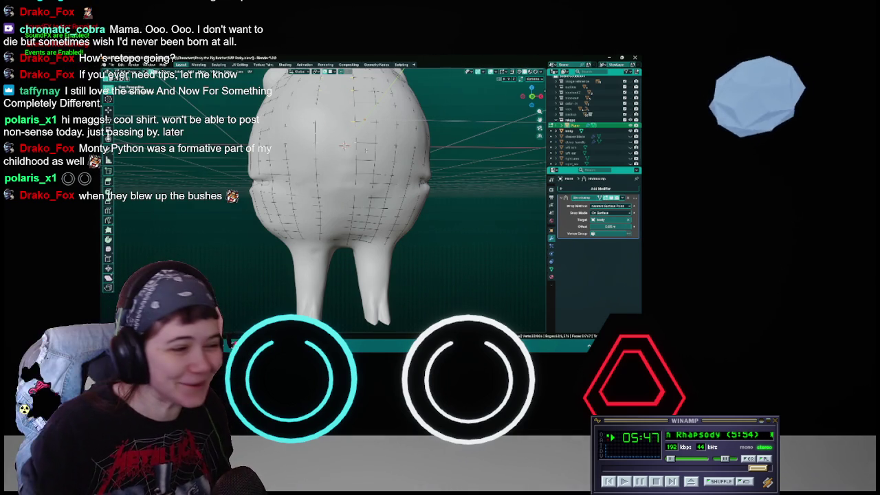
middle_drag(344, 145, 347, 135)
key(ctrl+s)
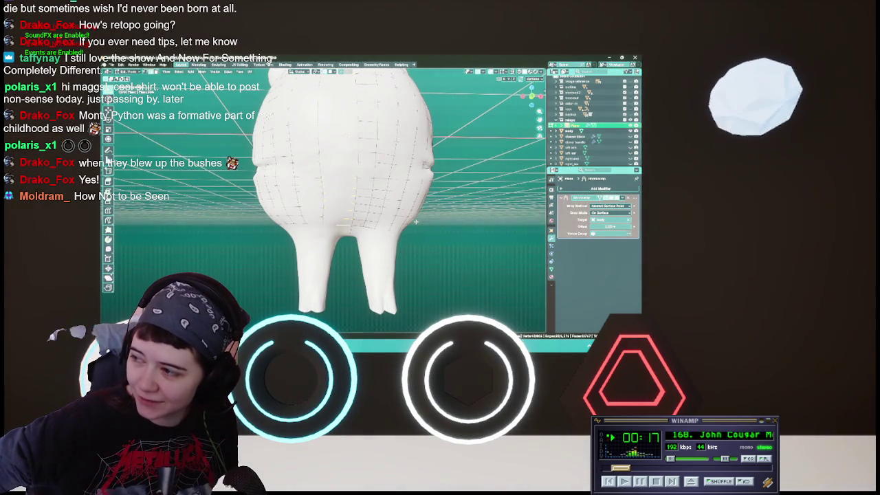
key(ctrl+s)
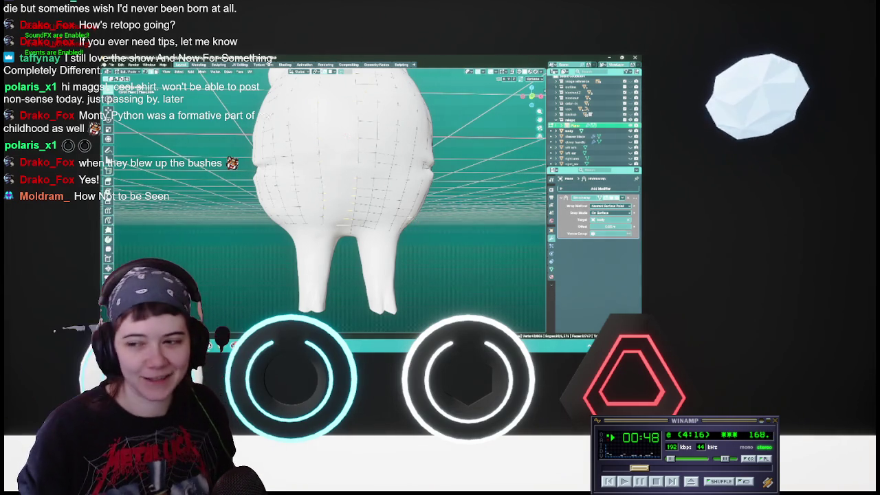
Delete the unwanted retopology geometry at the character's front using the X menu.
middle_drag(324, 207, 330, 178)
key(x)
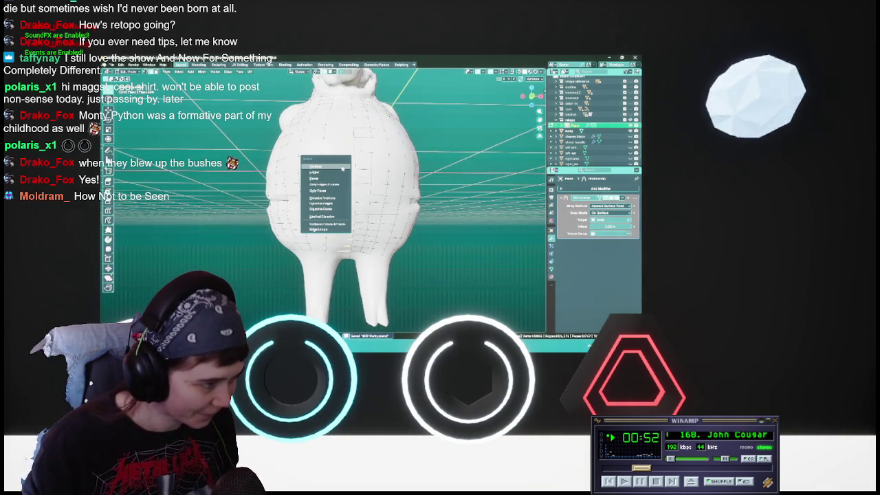
click(337, 187)
Looking down onto the neck and collar, reposition two retopo vertices there.
mouse_move(337, 187)
middle_down()
mouse_move(324, 182)
mouse_move(330, 186)
mouse_move(330, 176)
mouse_move(317, 158)
middle_up()
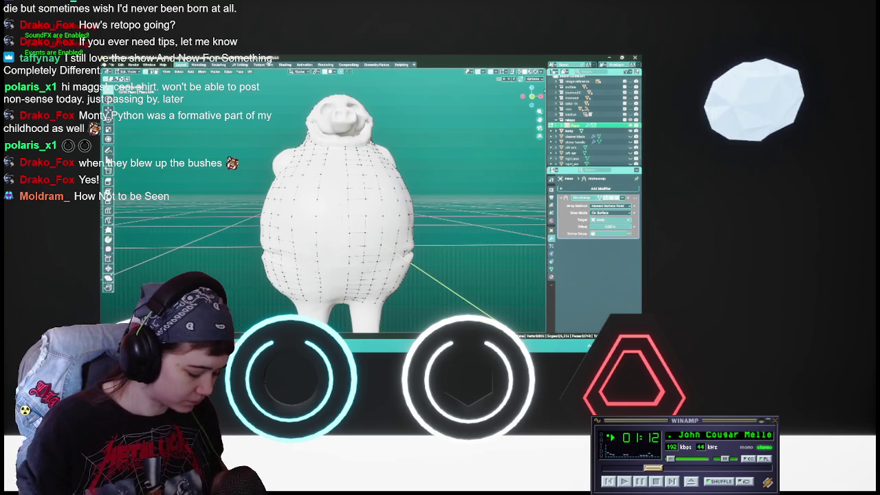
scroll(415, 282, up, 5)
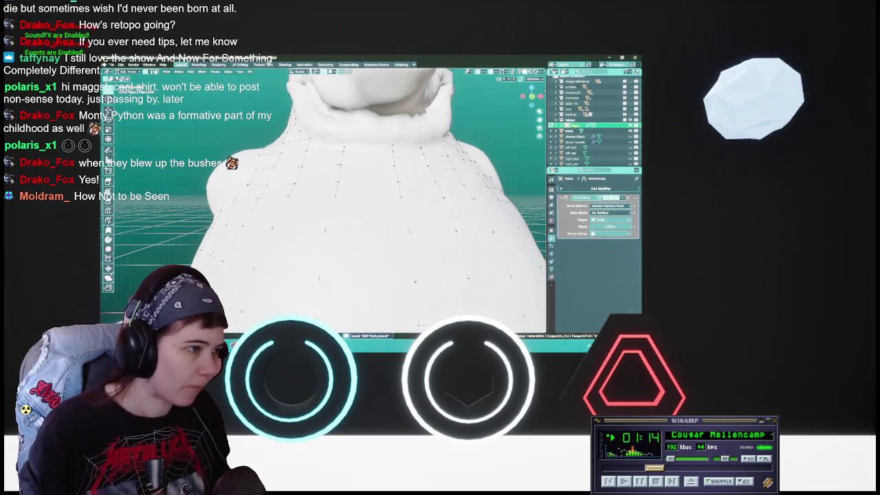
mouse_move(415, 281)
middle_down()
mouse_move(441, 298)
mouse_move(419, 295)
middle_up()
key(g)
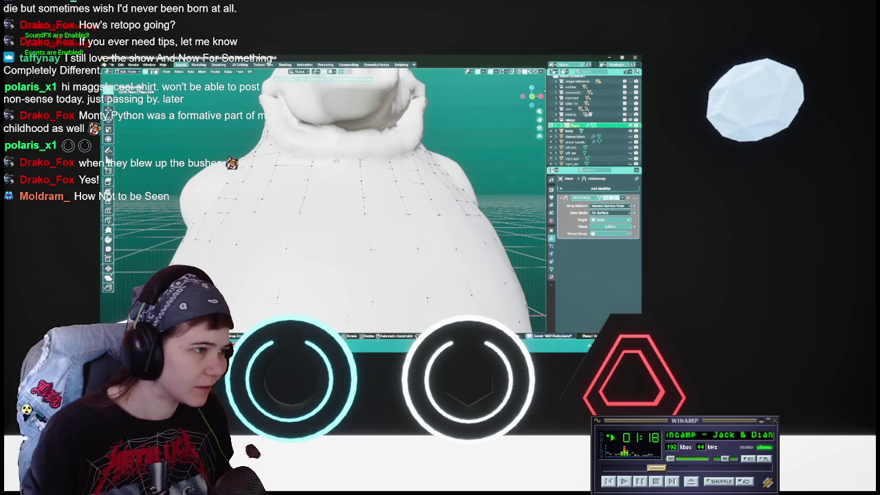
key(Escape)
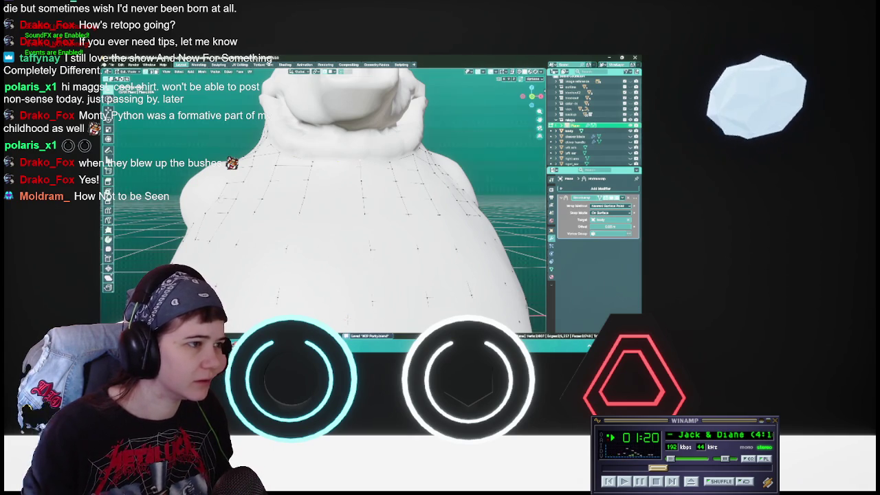
key(g)
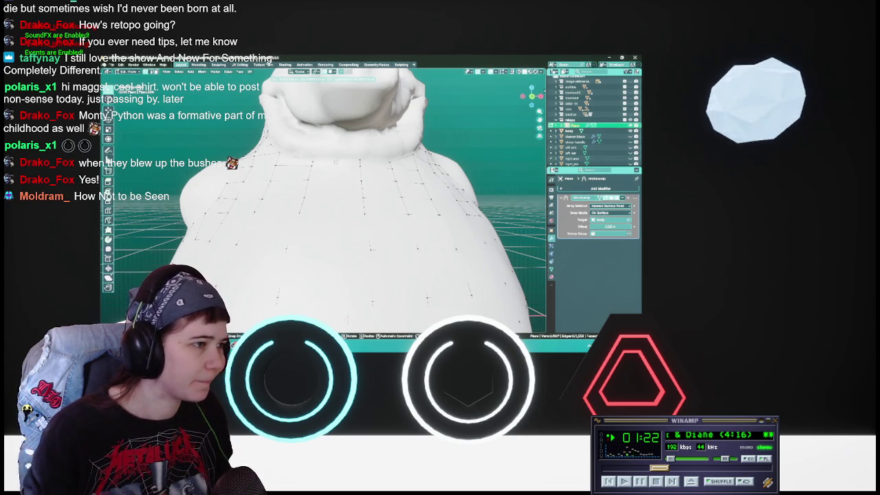
key(Escape)
Adjust the upper-chest vertices just below the collar one at a time.
key(g)
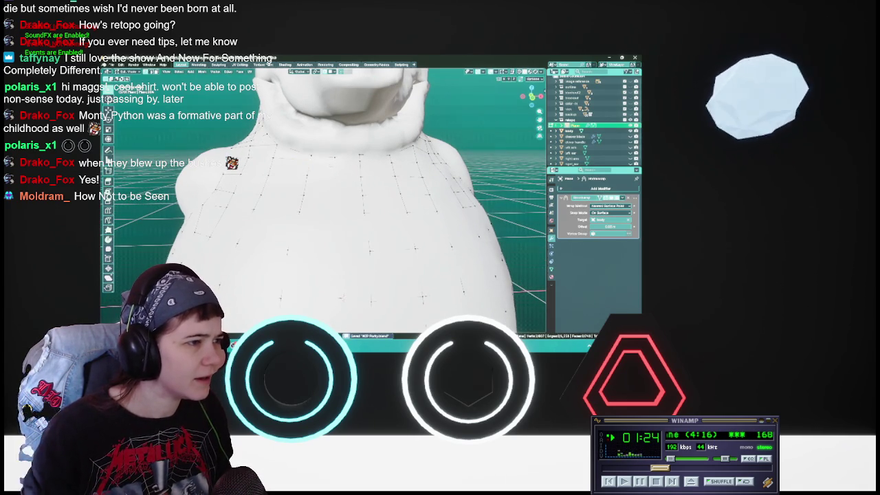
key(Escape)
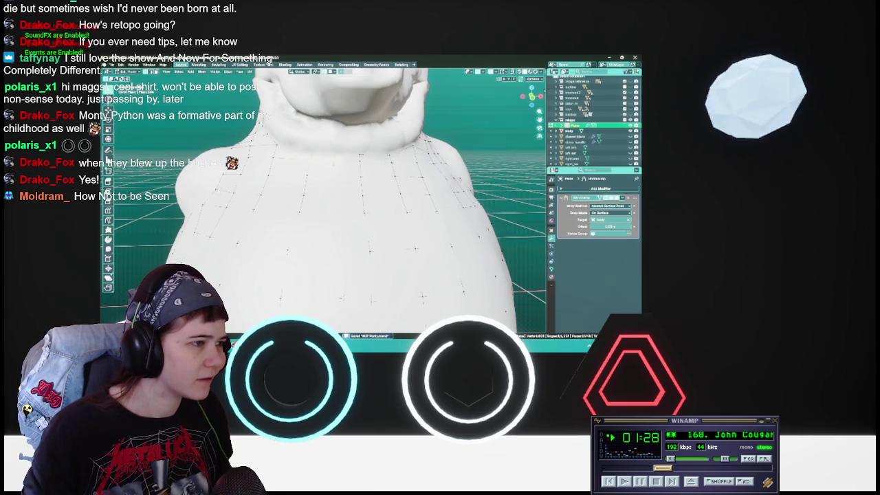
key(g)
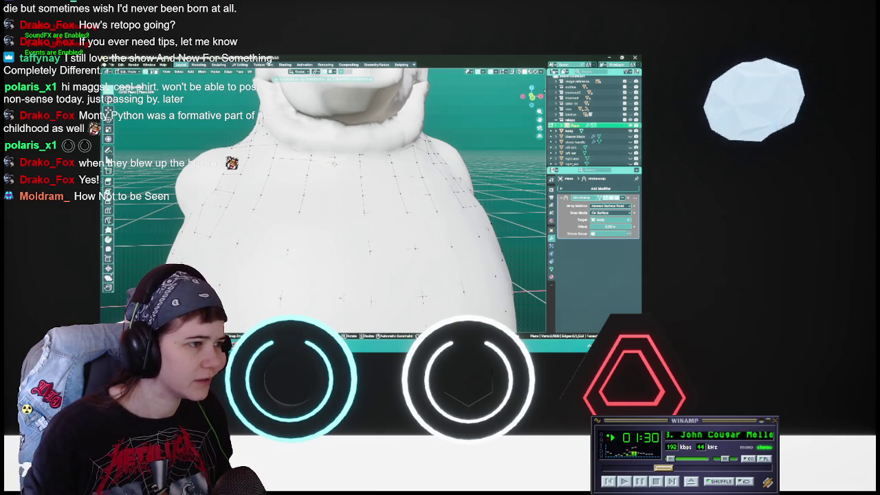
key(Escape)
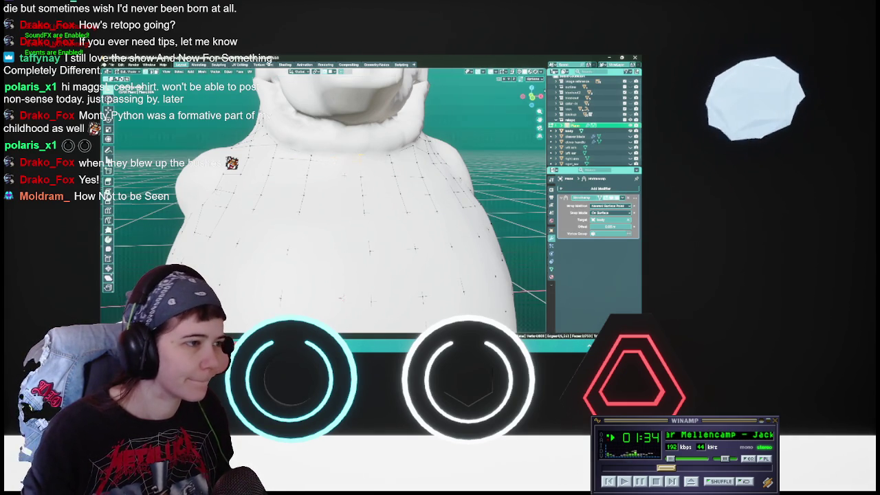
key(g)
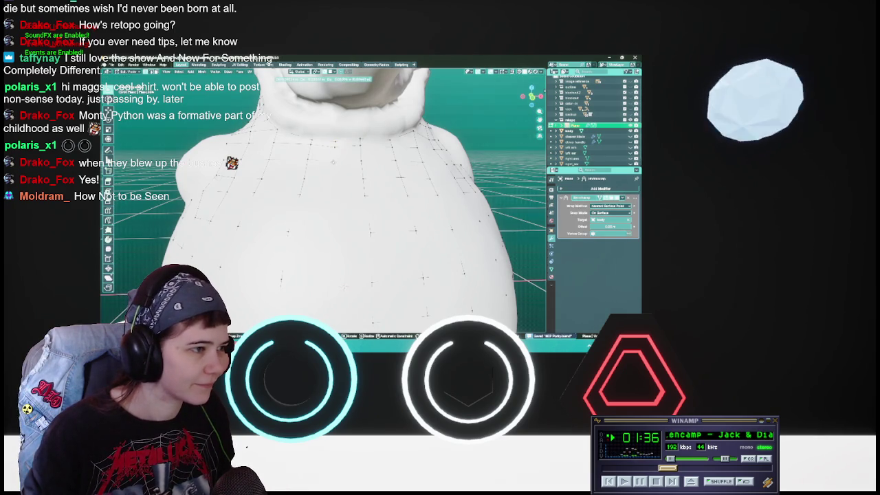
key(Escape)
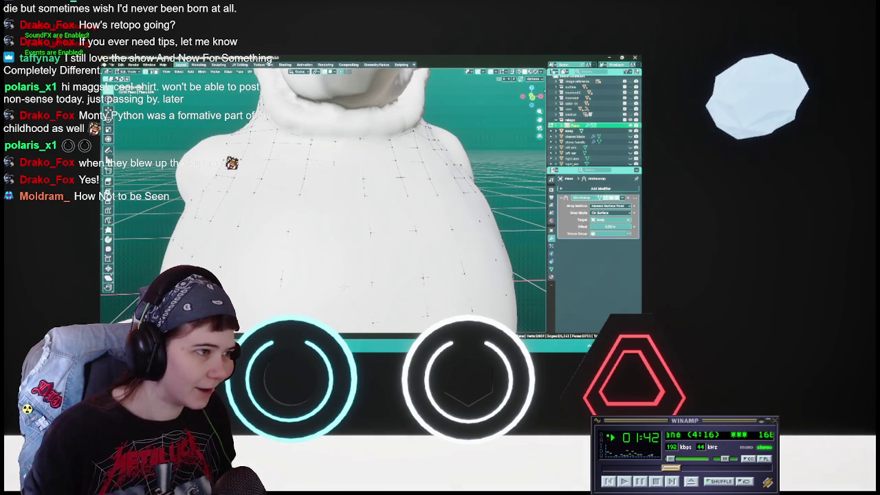
key(g)
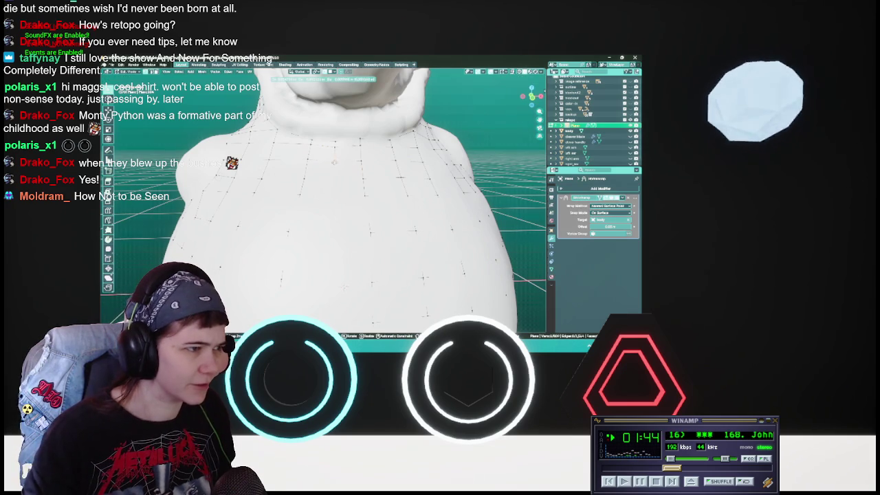
key(Return)
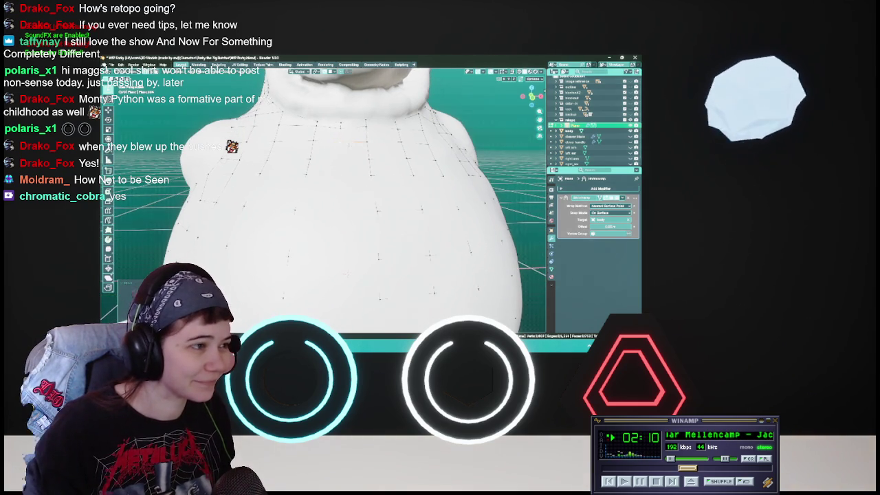
middle_drag(323, 206, 344, 207)
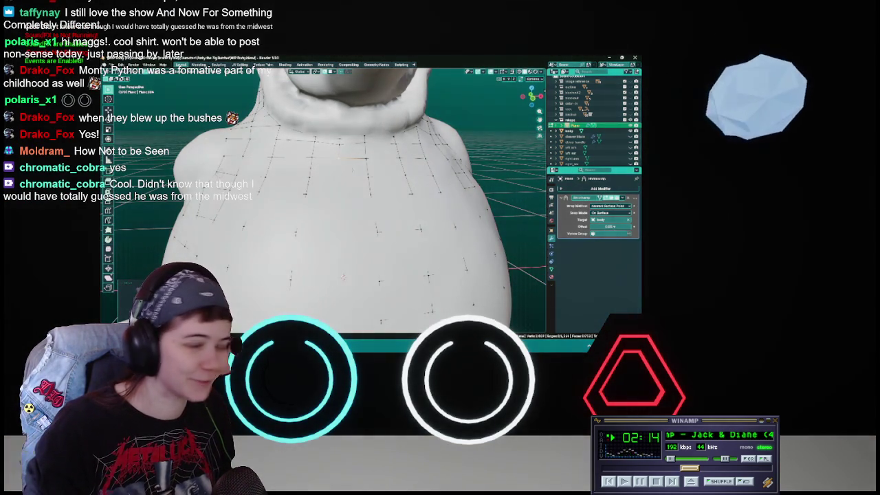
Save WIP Porky.blend, then nudge a retopo vertex on the torso.
key(ctrl+s)
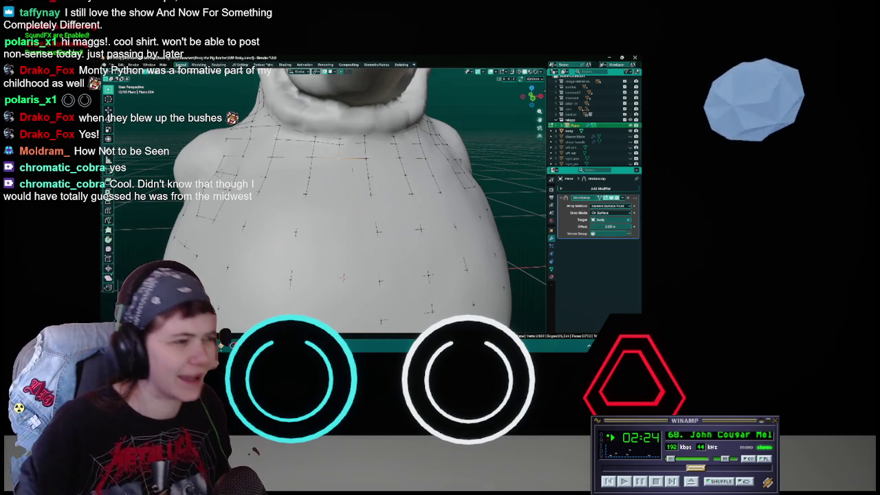
key(ctrl+s)
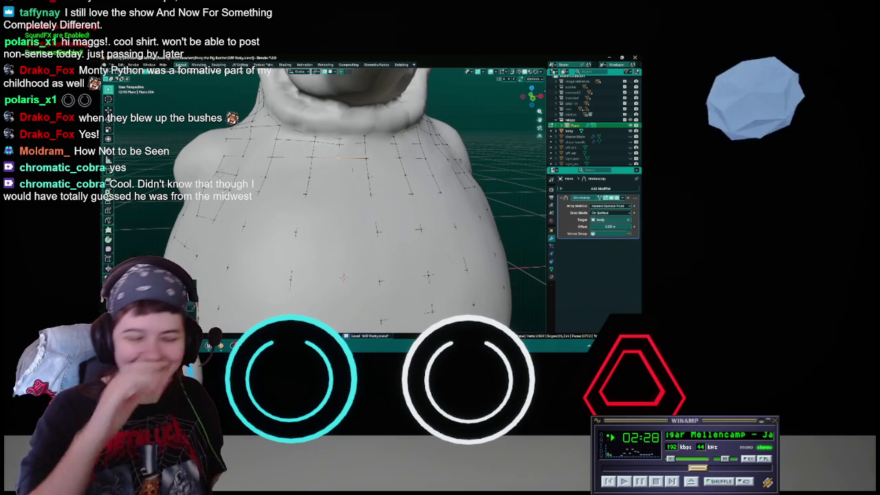
middle_drag(354, 169, 338, 160)
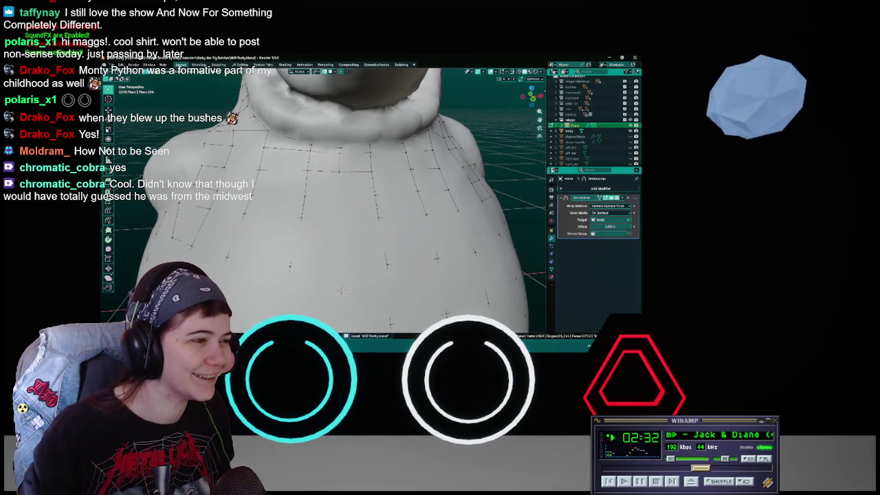
key(g)
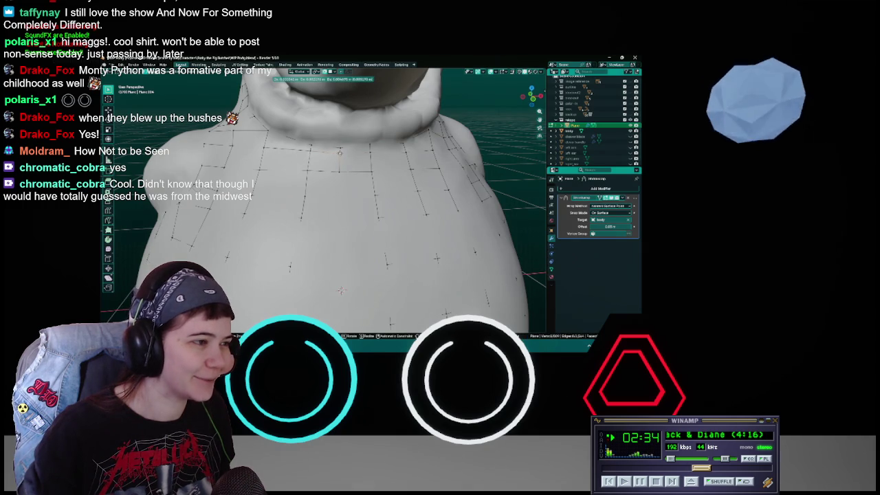
key(Return)
With the collar tilted out of view, reposition a chest vertex and save.
middle_drag(354, 203, 357, 148)
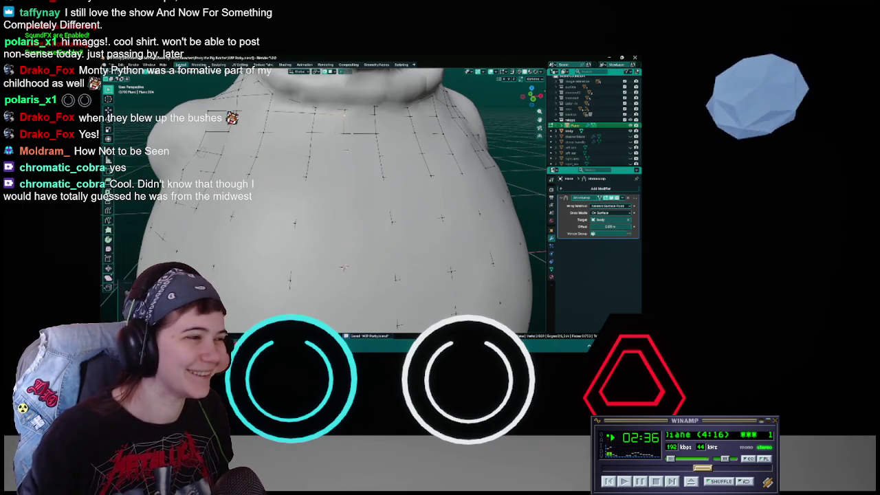
key(g)
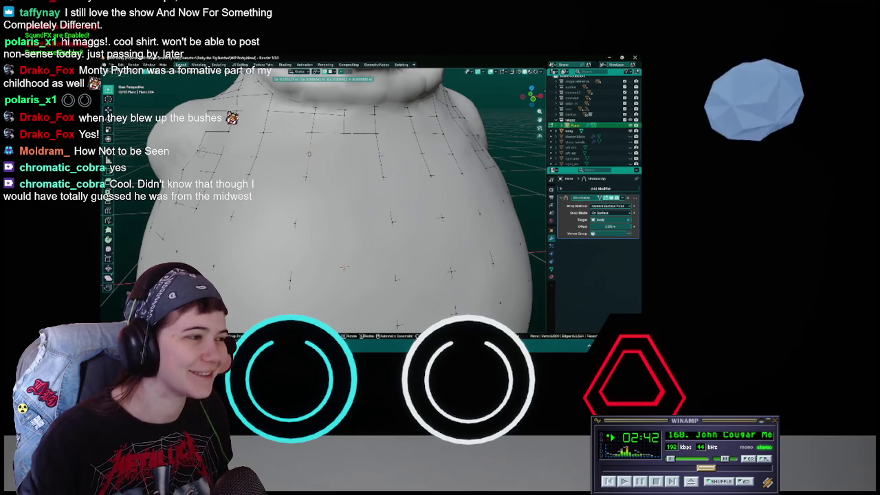
key(ctrl+s)
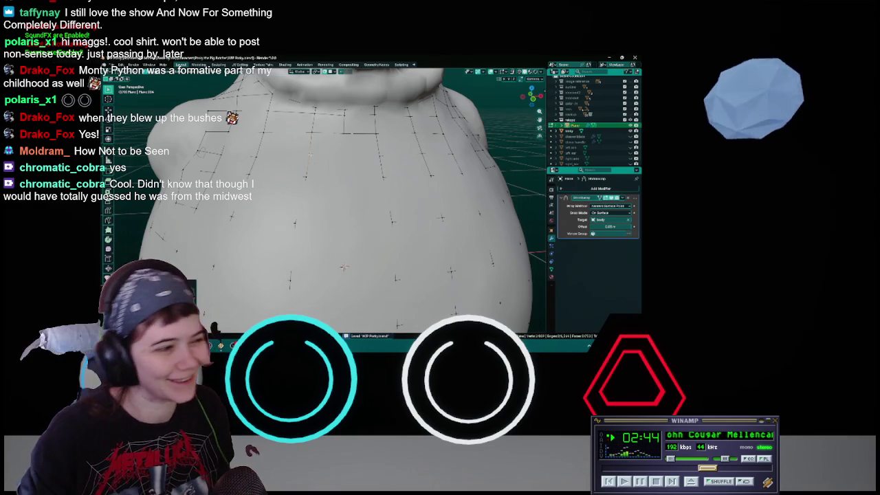
key(g)
click(343, 157)
key(ctrl+s)
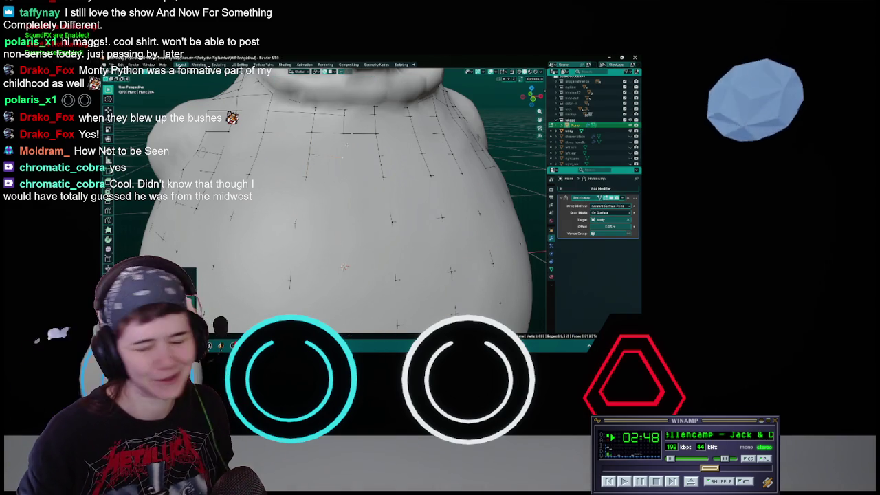
Fill a new quad between the chosen upper-chest vertices and move it into place.
click(344, 133)
key(g)
key(Return)
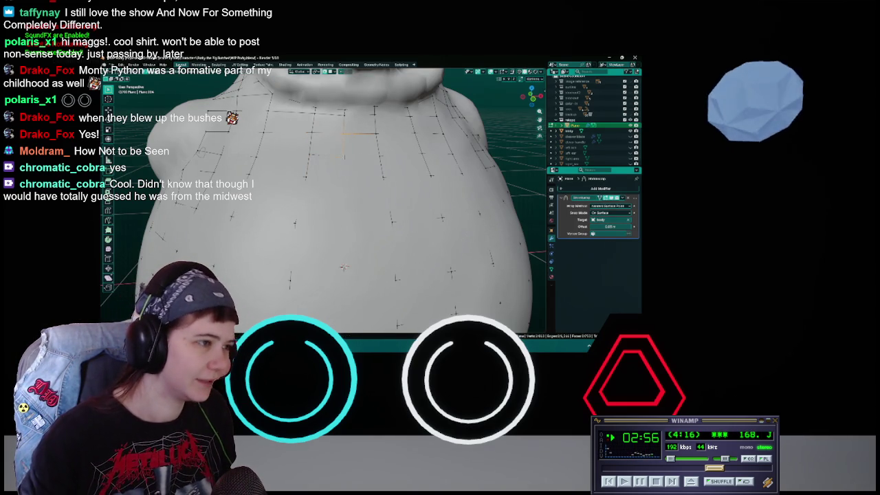
key(f)
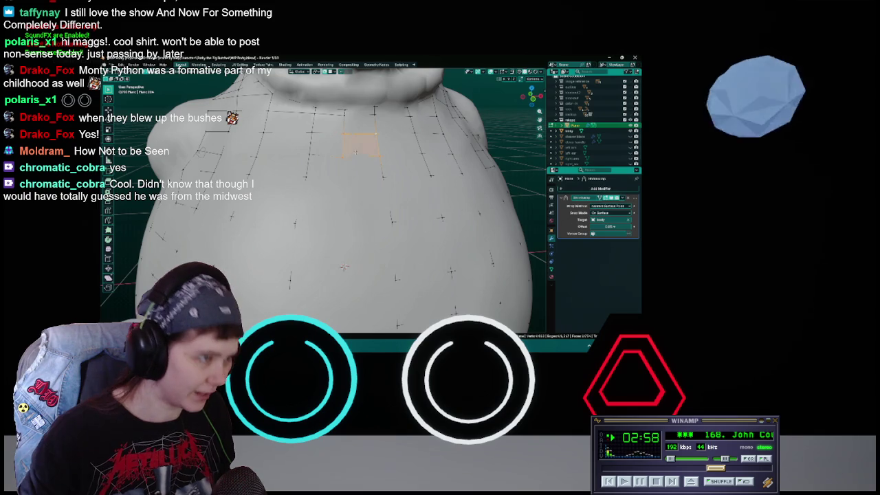
key(g)
click(344, 267)
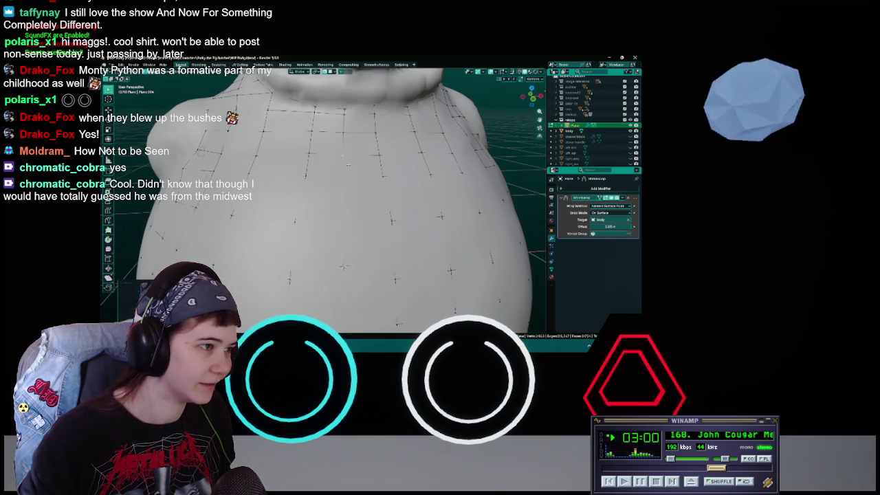
Save again and nudge one more chest vertex tighter to the sculpt.
scroll(344, 268, up, 1)
key(ctrl+s)
scroll(345, 273, up, 1)
key(g)
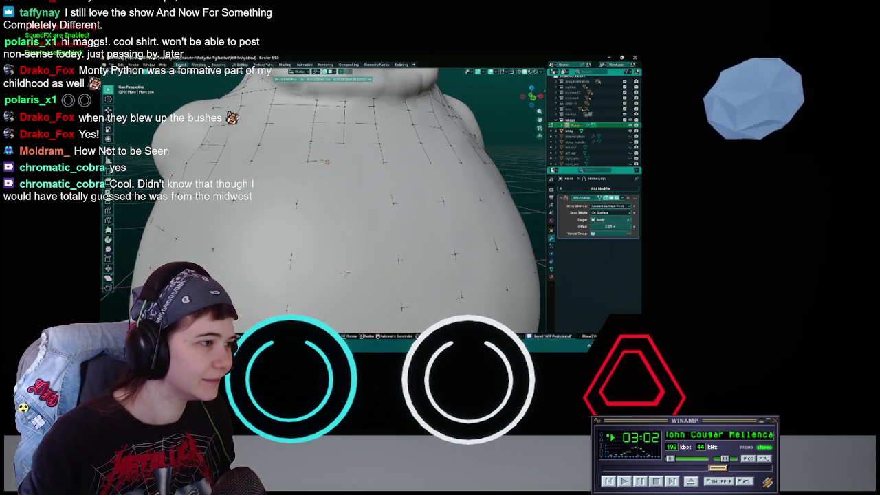
click(345, 273)
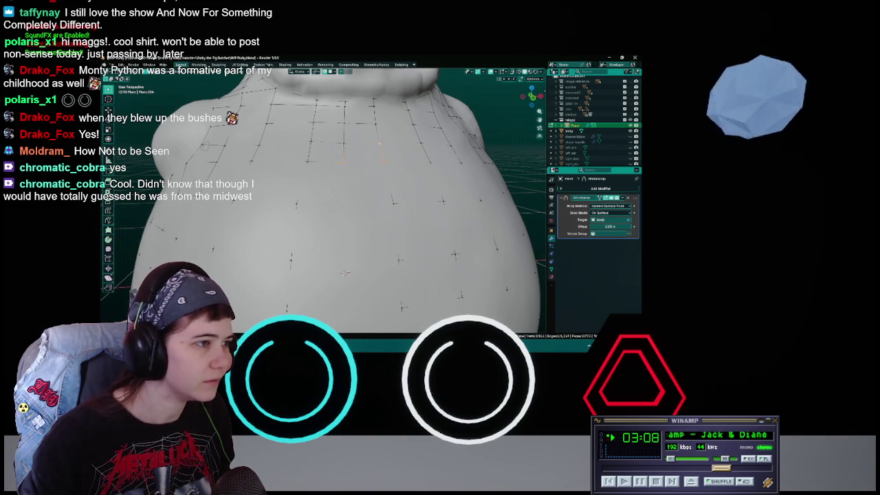
Save, then nudge a belly vertex and a vertex on the back into place.
key(ctrl+s)
middle_drag(344, 206, 344, 172)
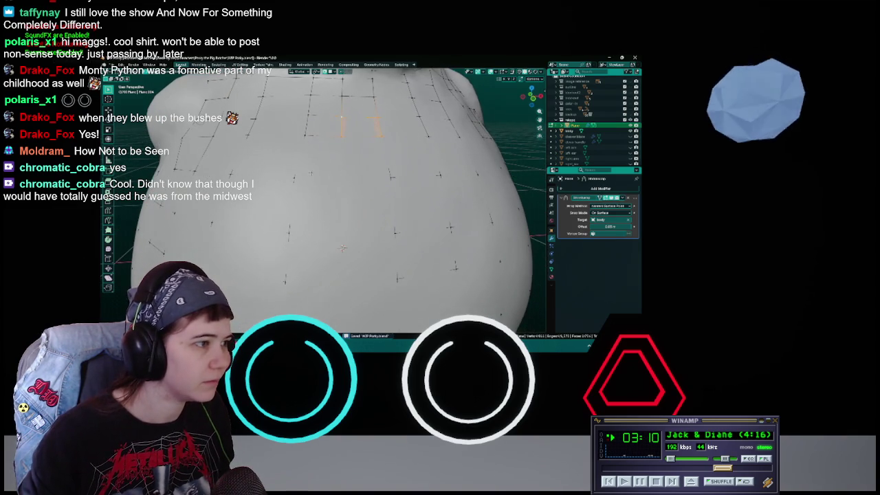
key(g)
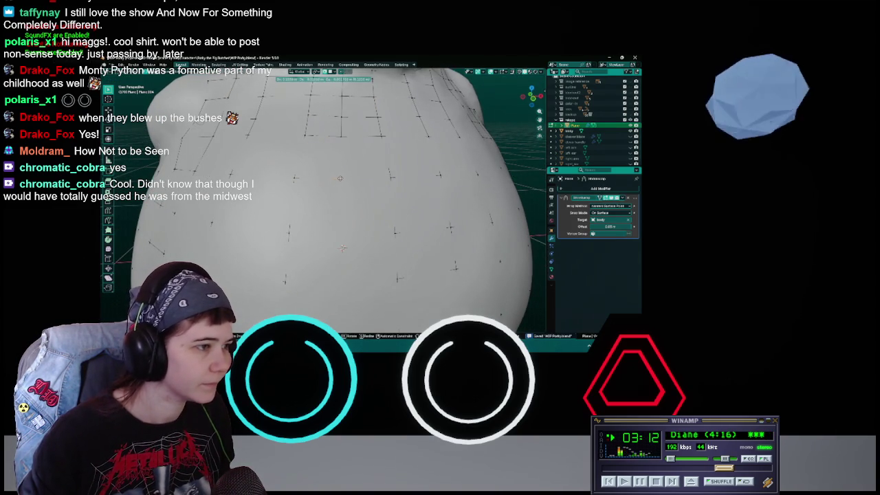
click(340, 178)
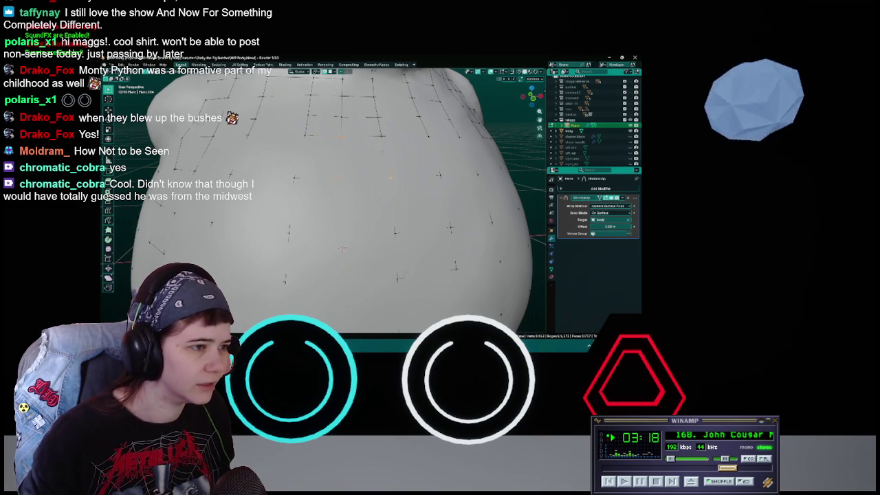
middle_drag(344, 227, 344, 182)
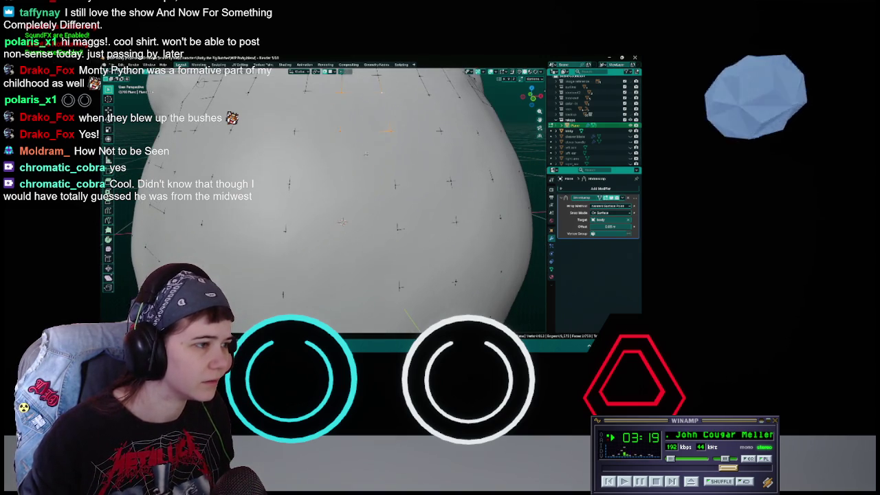
key(g)
click(343, 221)
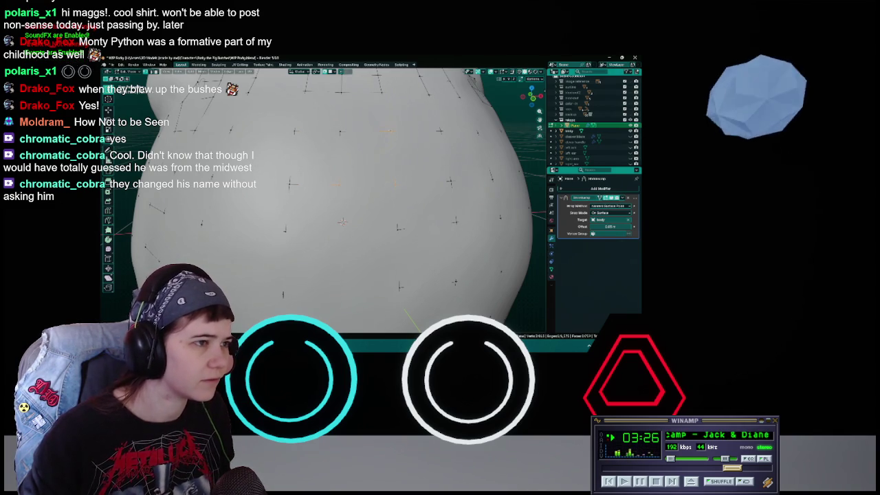
After saving the file again, reposition another vertex on the round body.
middle_drag(342, 221, 346, 202)
key(ctrl+s)
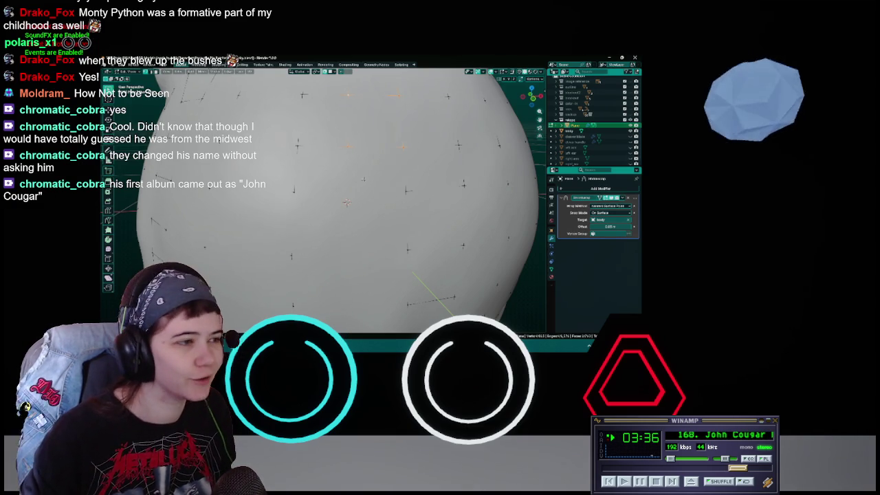
key(ctrl+s)
mouse_move(346, 202)
middle_down()
mouse_move(352, 194)
mouse_move(351, 215)
middle_up()
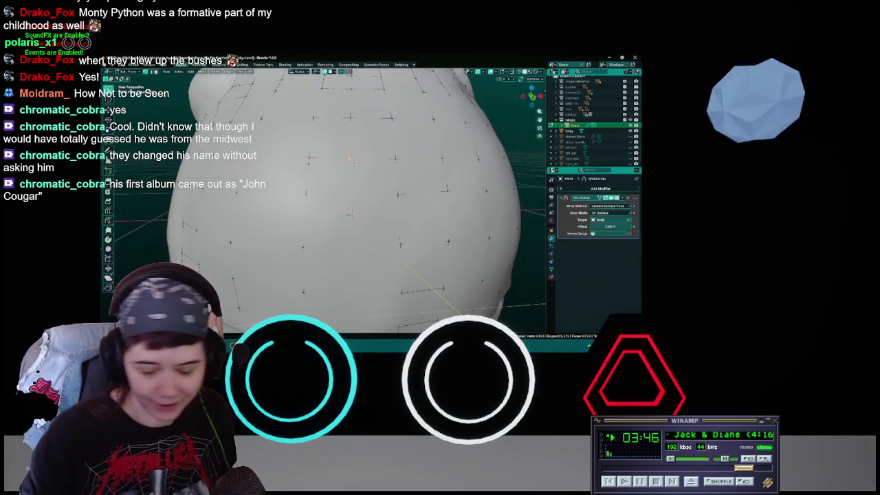
middle_drag(351, 214, 348, 209)
key(ctrl+s)
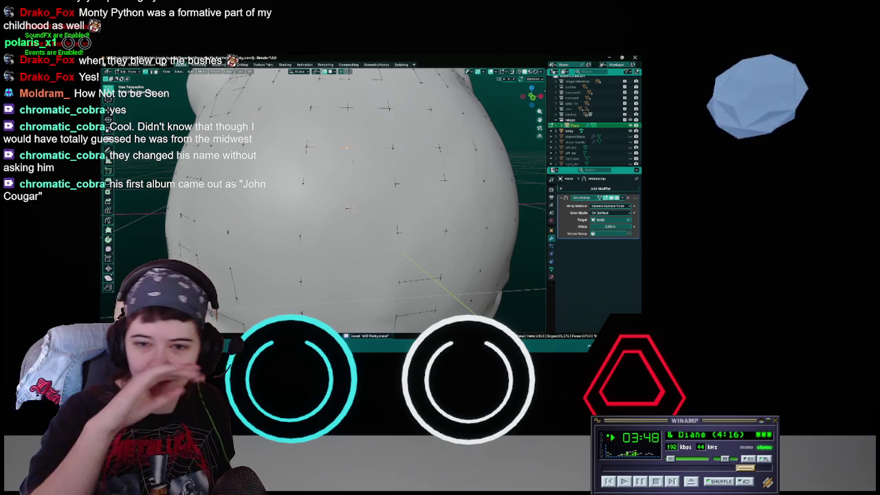
key(g)
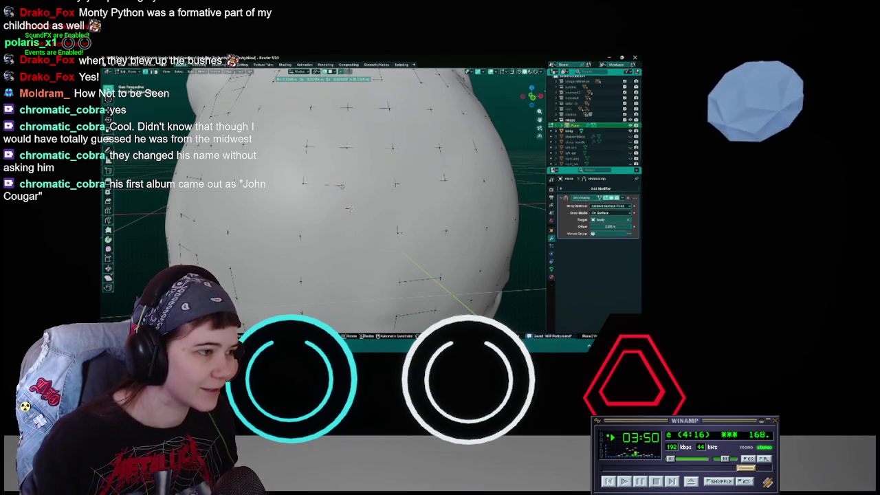
click(350, 208)
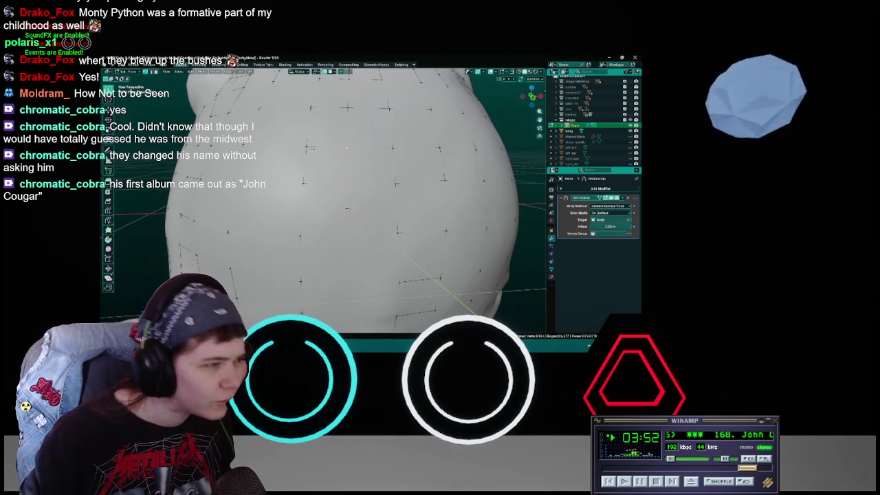
Grow the selection to the surrounding vertices, shrink it back, and move the centre vertex.
key(ctrl+KP_Add)
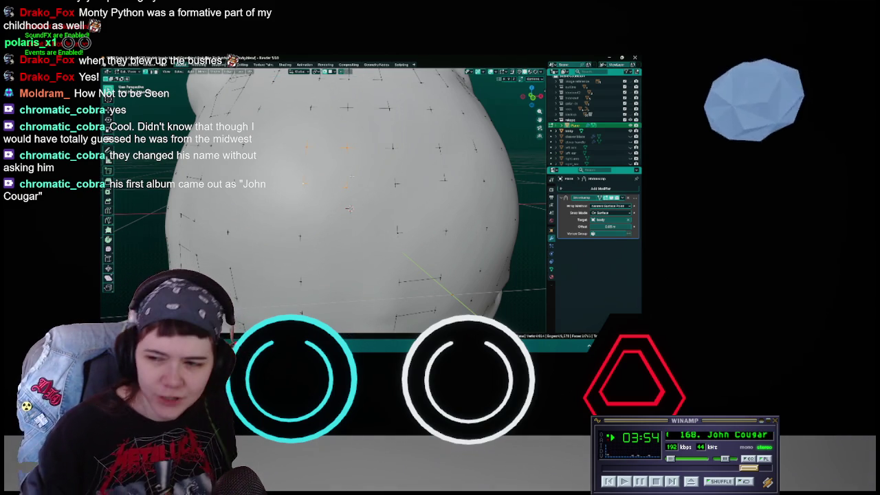
key(ctrl+s)
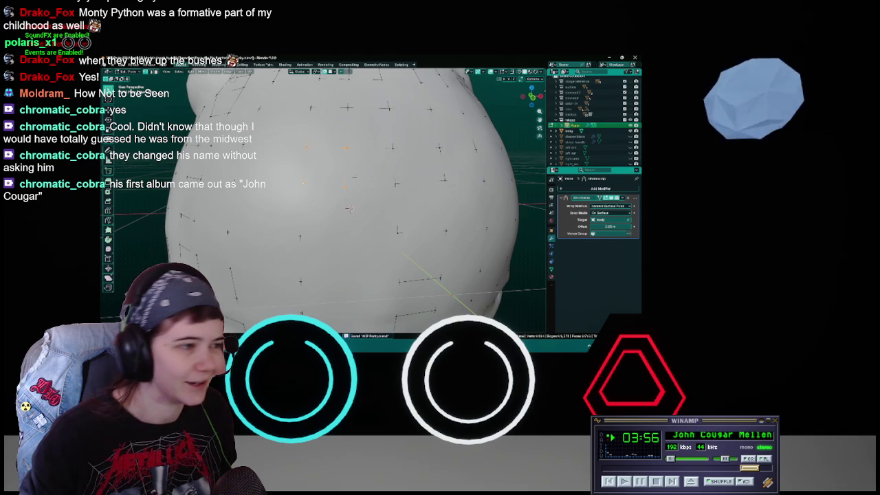
key(ctrl+KP_Subtract)
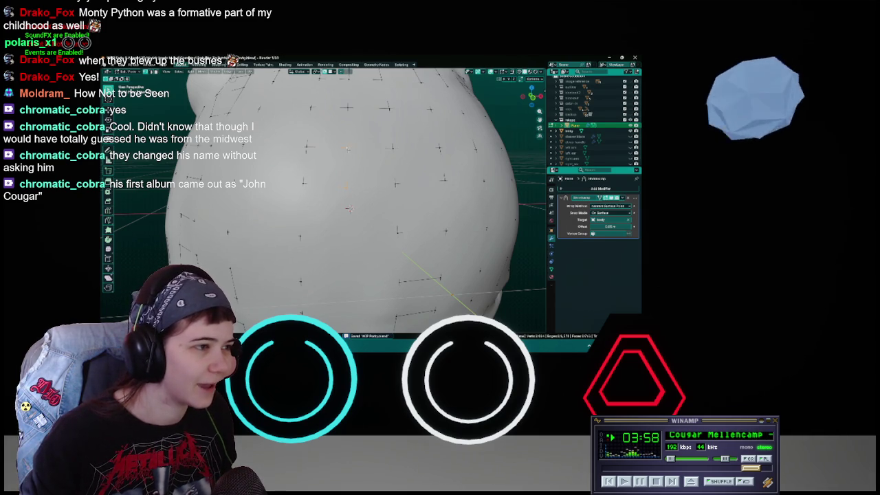
middle_drag(350, 209, 350, 202)
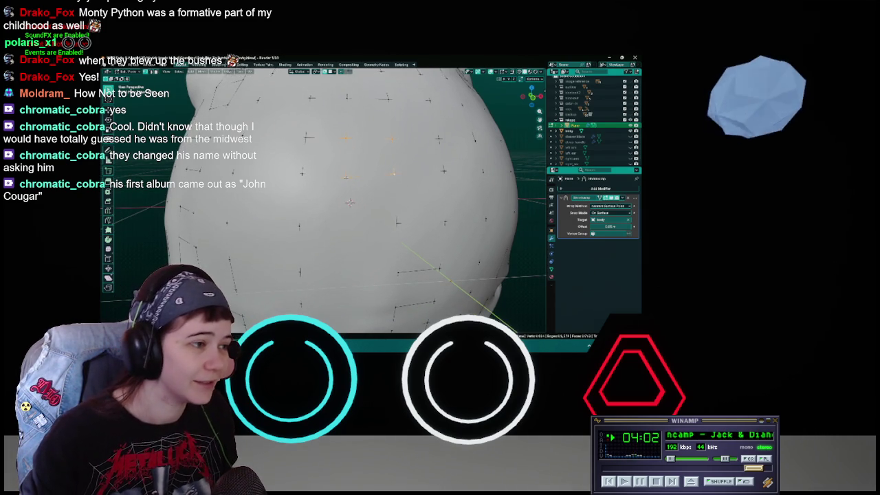
key(g)
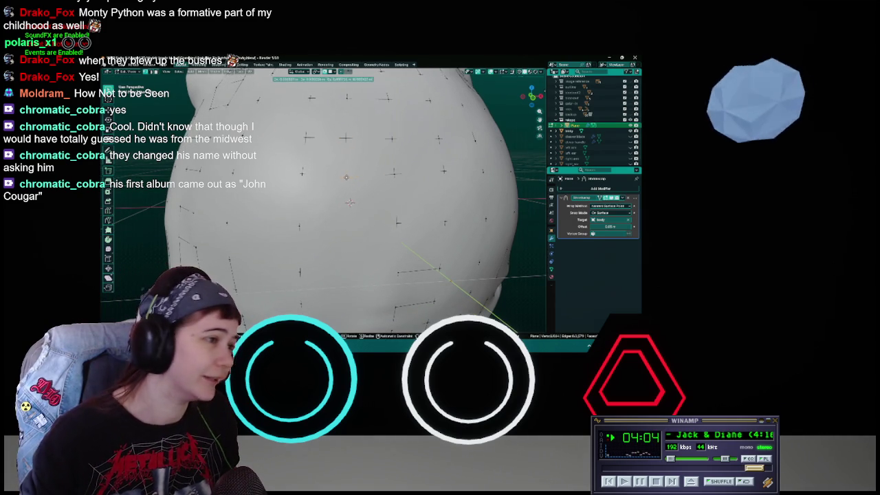
click(350, 202)
Save, then move the selected vertices on the rear of the body.
middle_drag(350, 201, 347, 186)
key(ctrl+s)
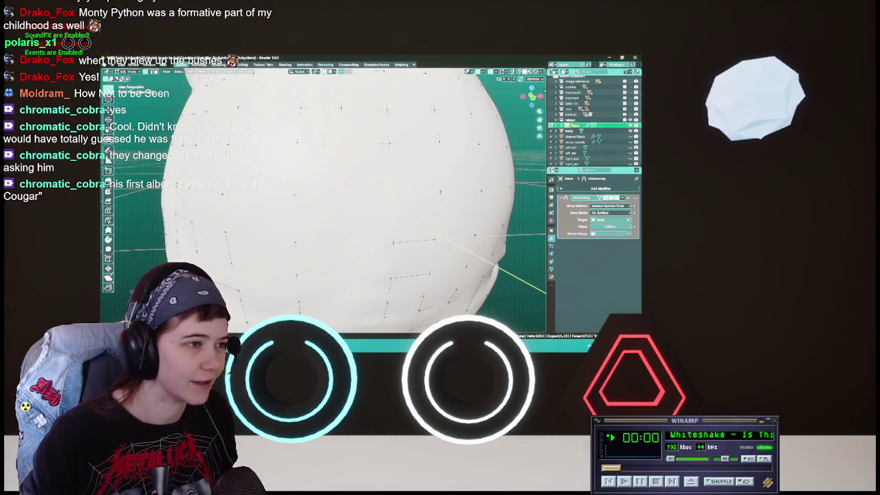
key(ctrl+s)
middle_drag(323, 206, 475, 206)
key(g)
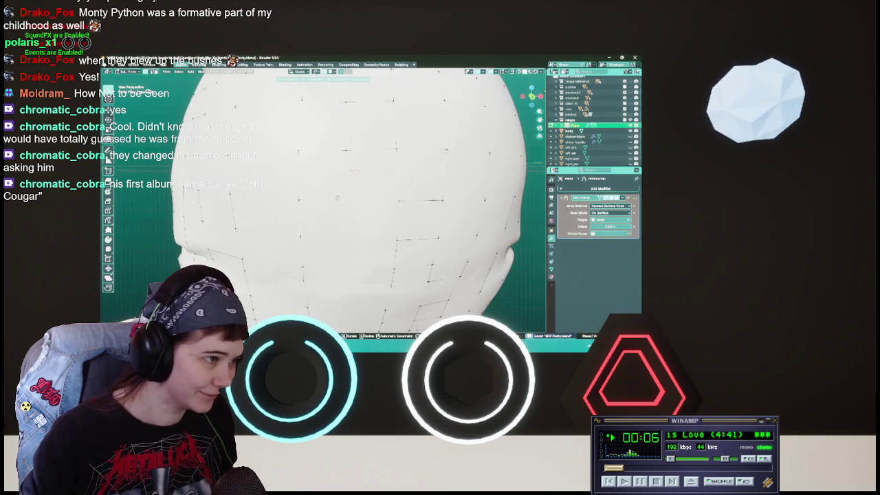
key(Return)
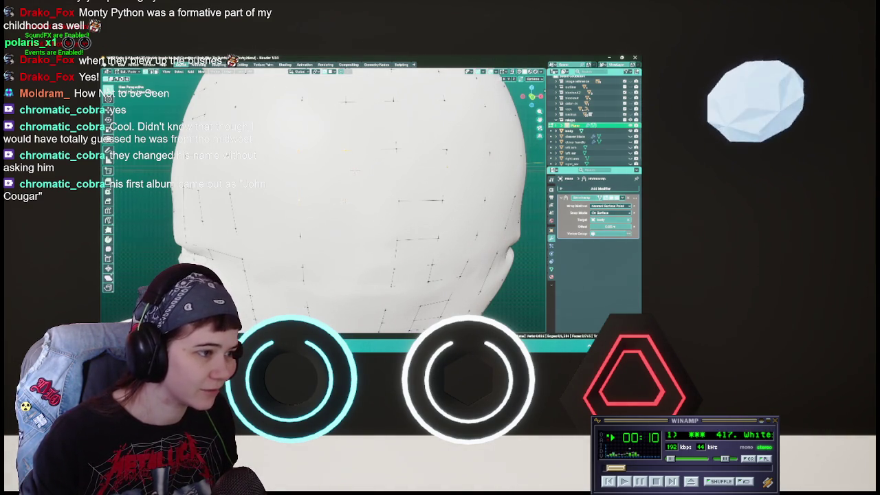
Try further vertex moves on the back, cancelling one and undoing another, and save.
middle_drag(330, 192, 372, 172)
key(ctrl+s)
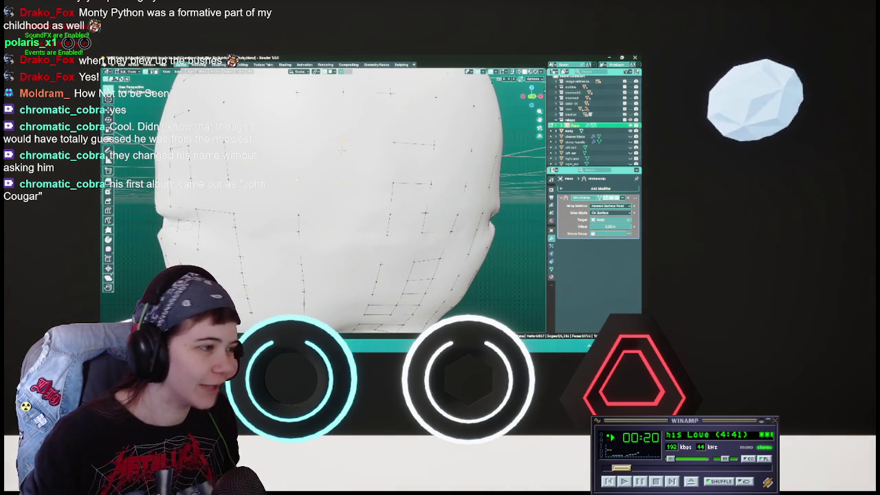
middle_drag(331, 193, 316, 194)
key(g)
key(Escape)
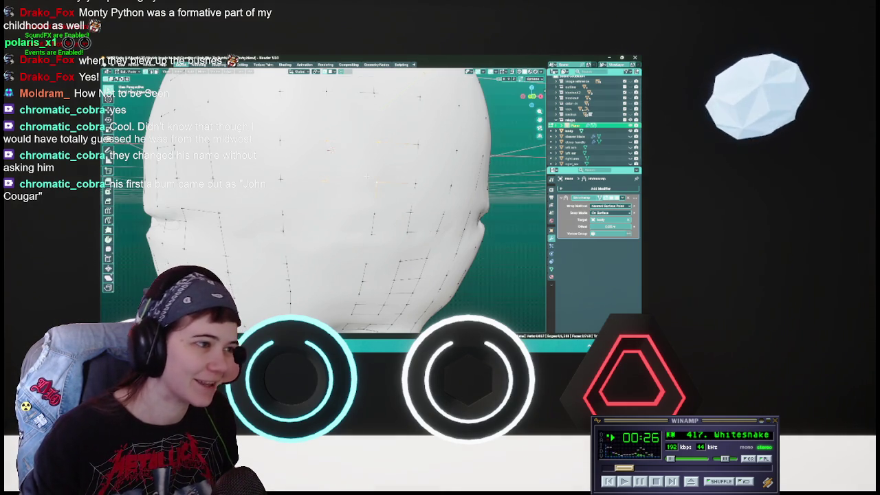
key(ctrl+s)
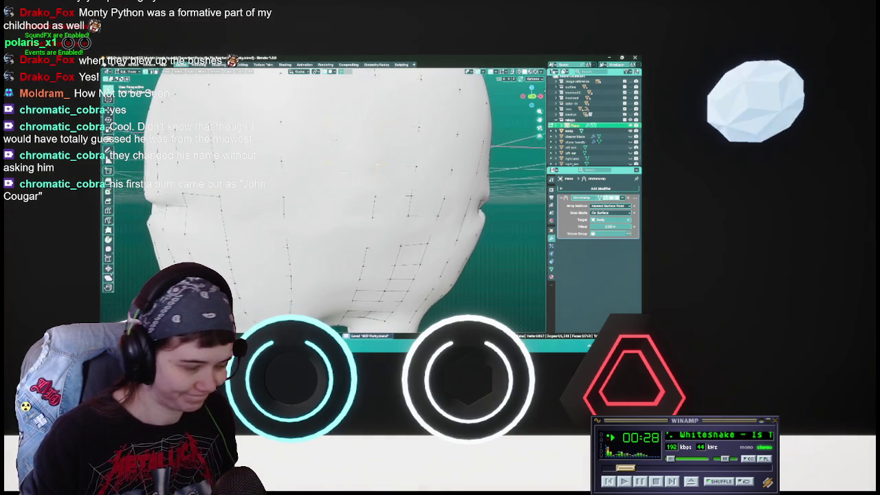
middle_drag(330, 193, 324, 186)
key(g)
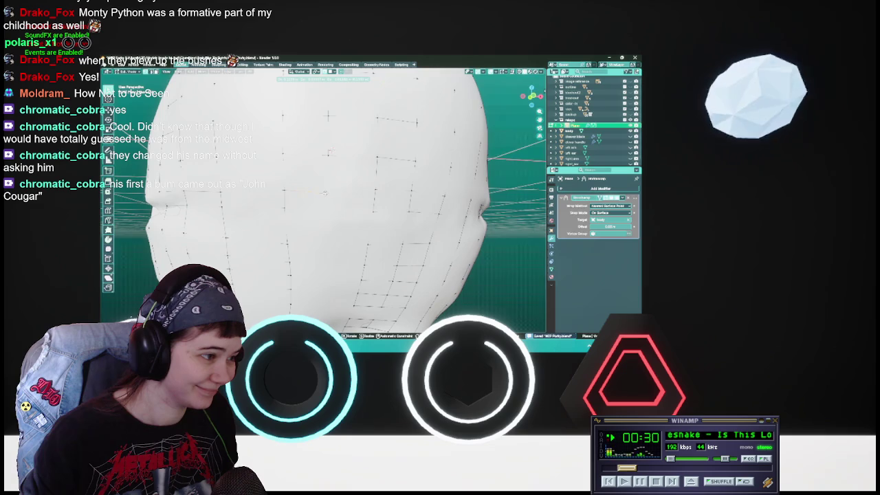
key(Return)
key(ctrl+z)
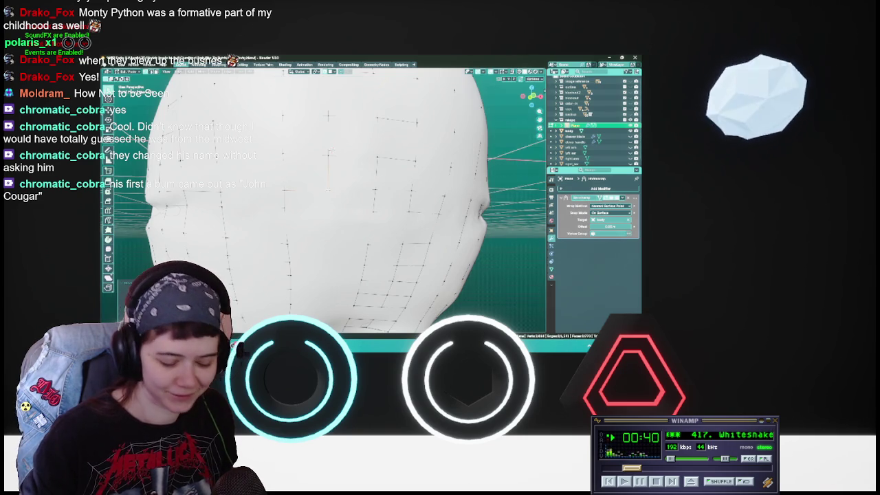
key(ctrl+s)
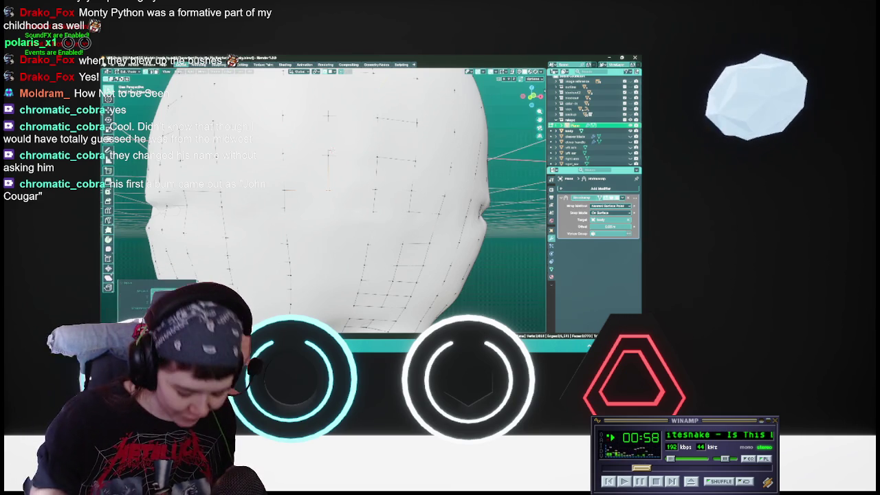
key(g)
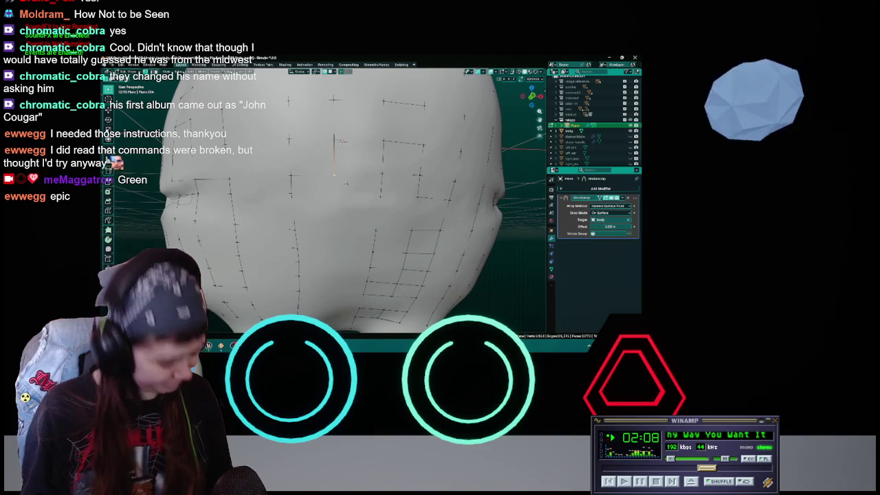
Try extruding the retopology border edges, cancel the extrusion, and save.
key(ctrl+s)
middle_drag(338, 201, 341, 195)
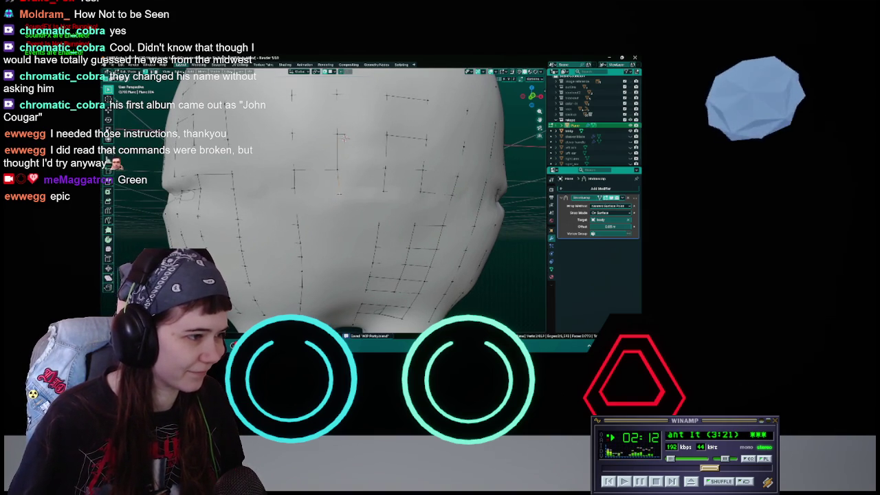
click(340, 174)
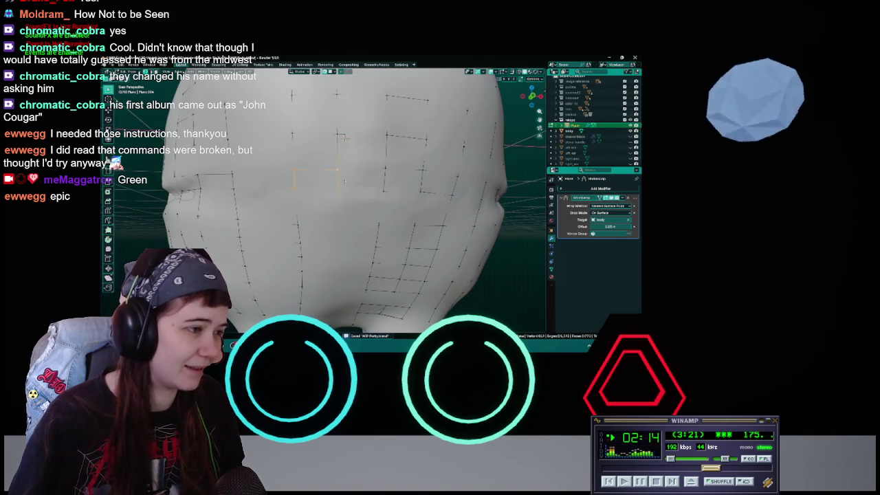
click(337, 171)
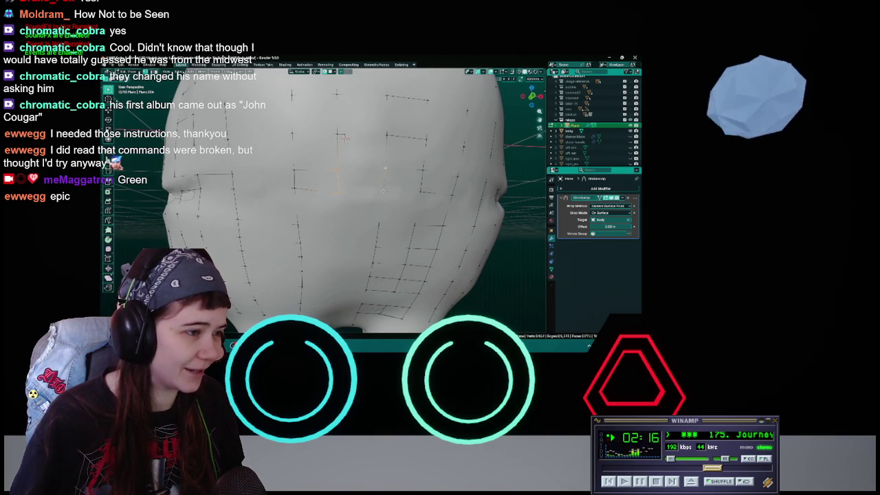
key(e)
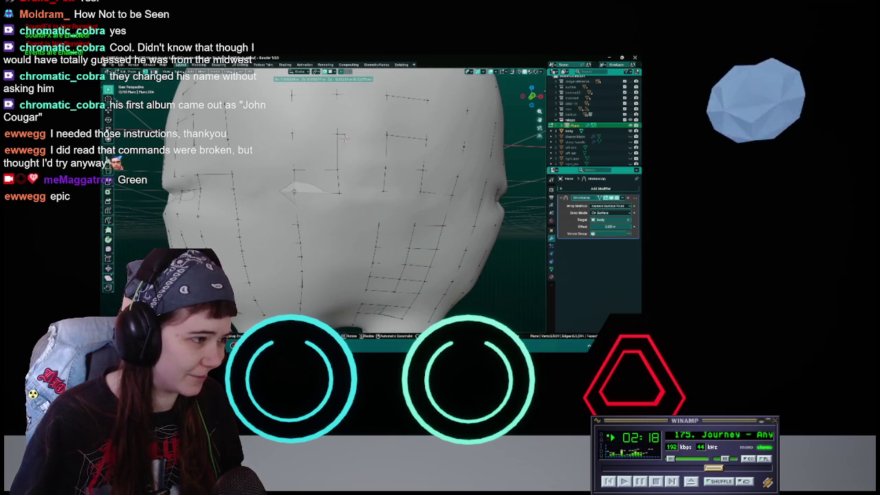
key(Escape)
key(ctrl+s)
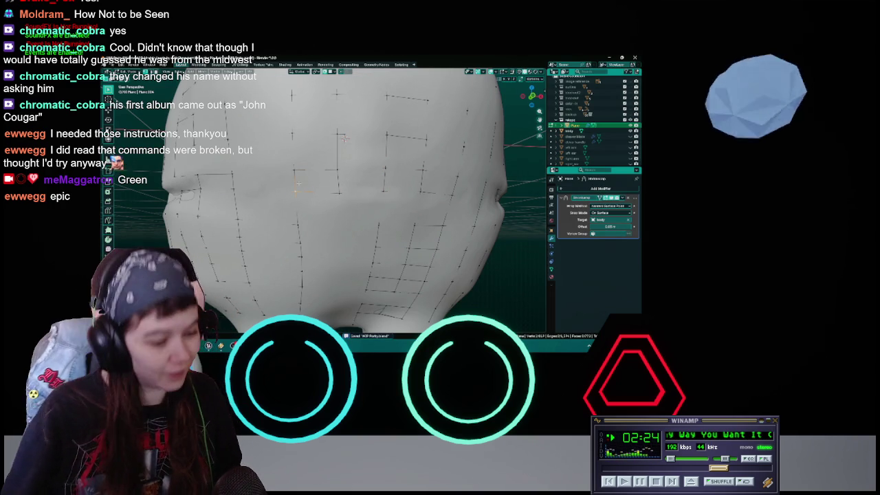
Move the current selection on the back into place twice, saving in between.
middle_drag(341, 137, 347, 131)
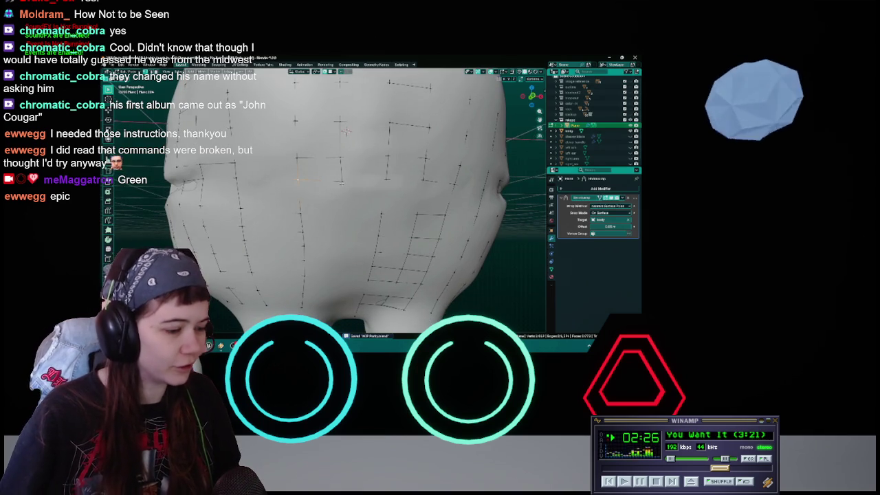
key(g)
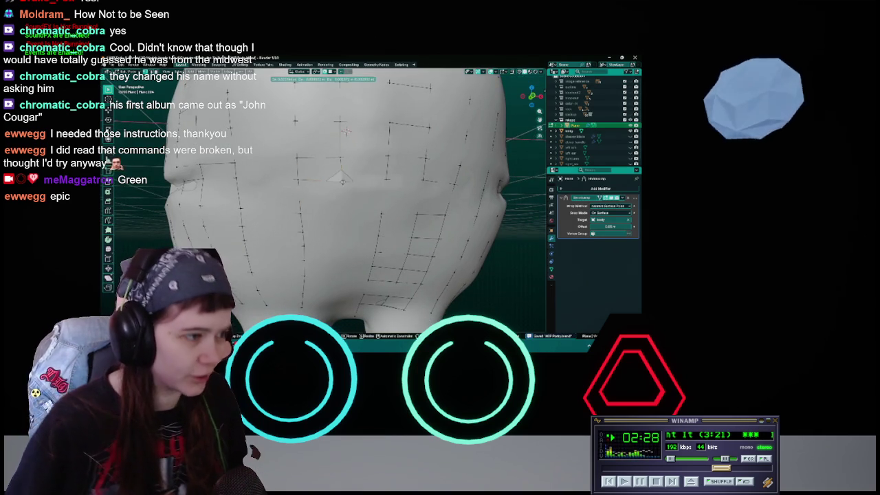
click(340, 181)
key(ctrl+s)
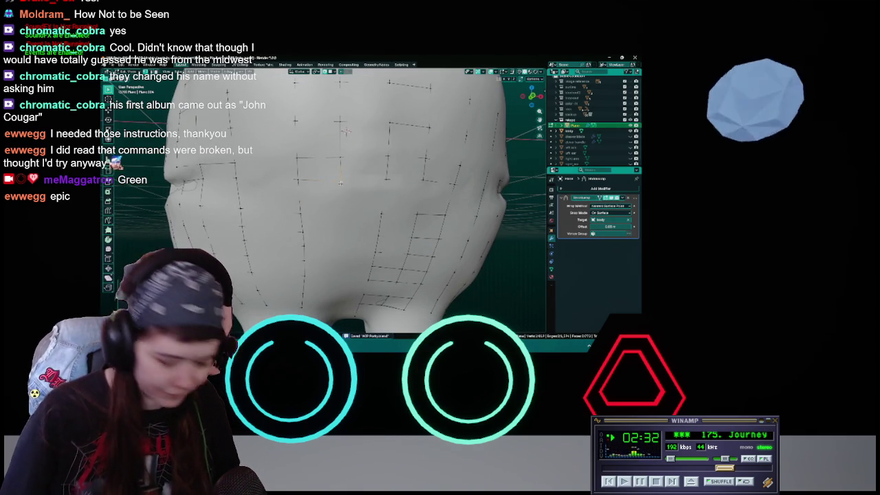
key(g)
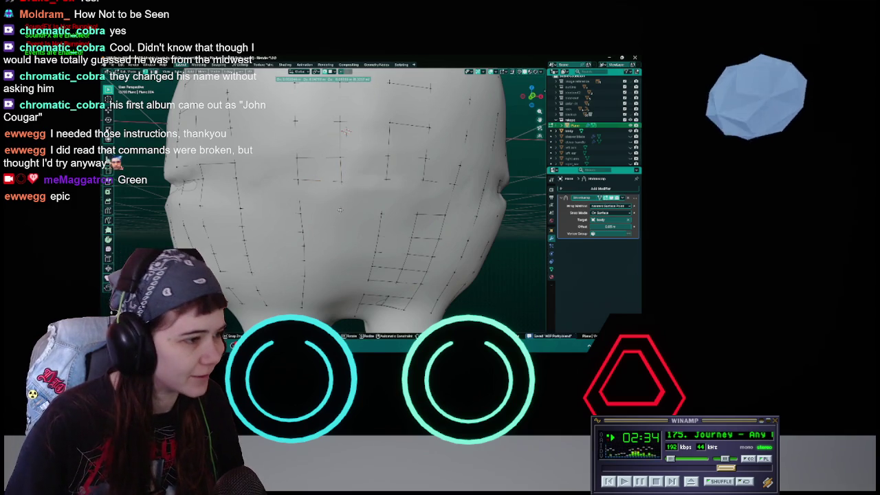
click(345, 196)
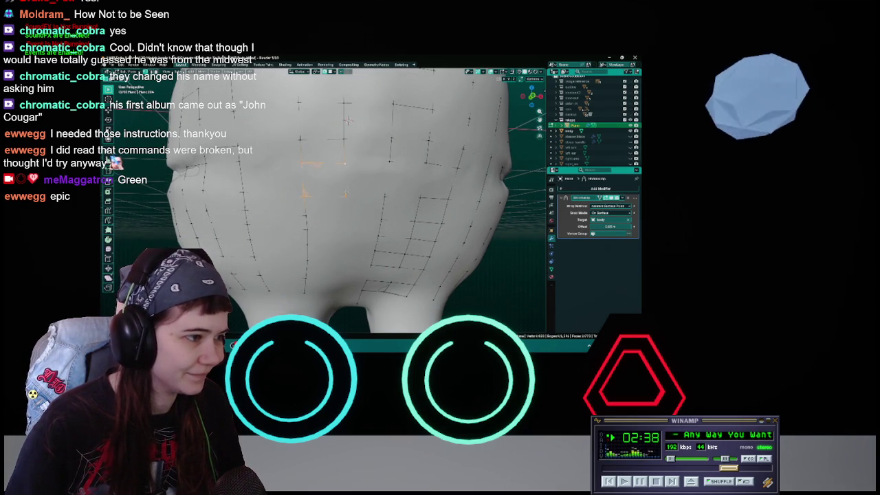
Add another back vertex to the selection, move both together, and save.
click(345, 163)
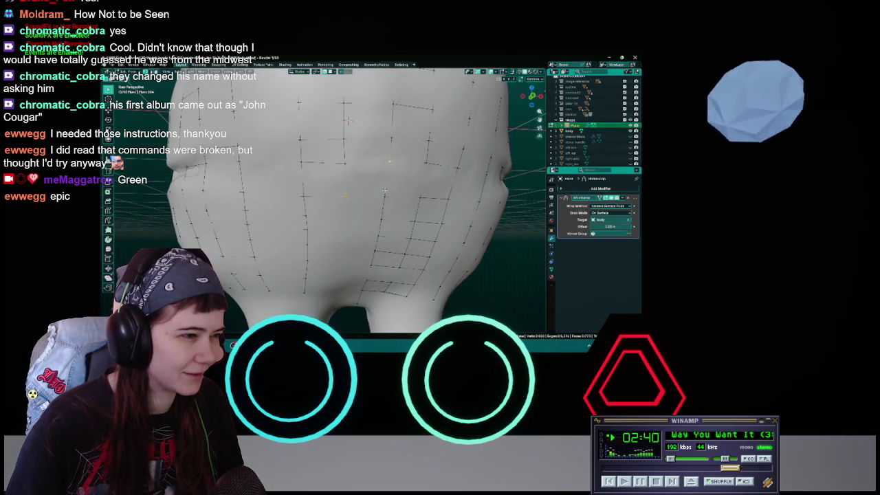
shift+click(385, 160)
key(g)
click(343, 162)
key(ctrl+s)
Move the selected back vertices, save, then lower a single lower-back vertex.
mouse_move(344, 162)
middle_down()
mouse_move(355, 158)
mouse_move(348, 165)
middle_up()
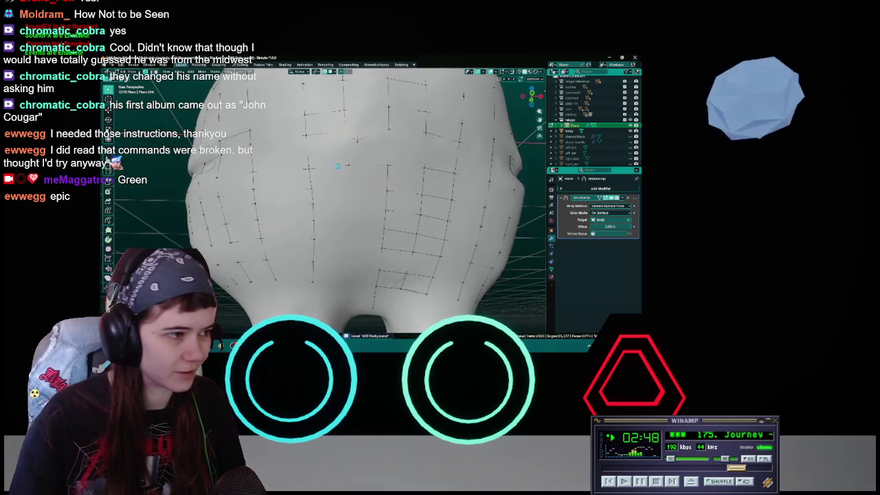
key(g)
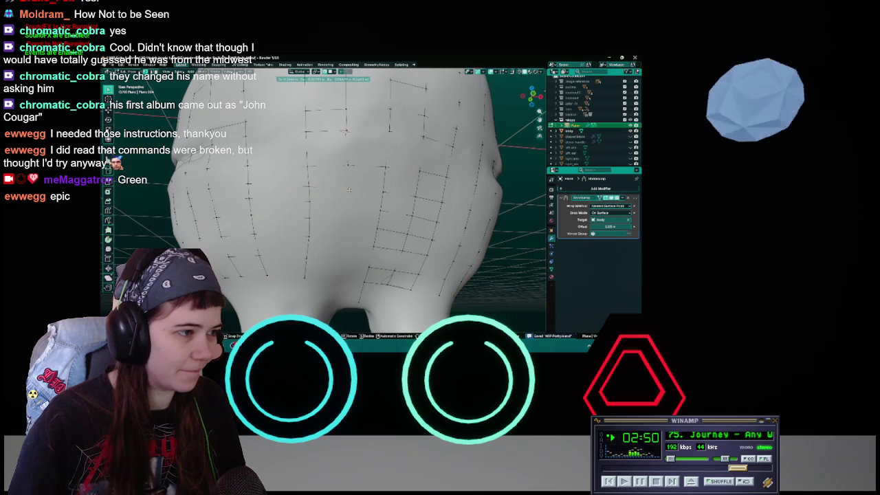
click(346, 190)
key(ctrl+s)
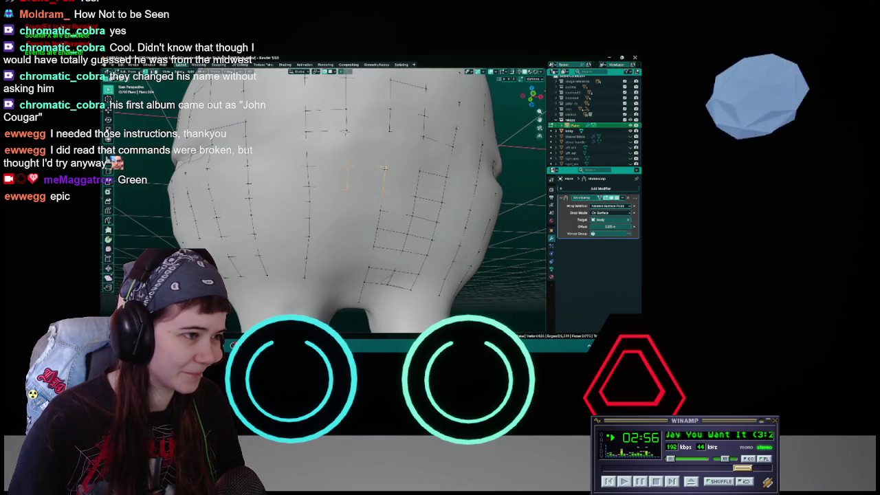
click(347, 191)
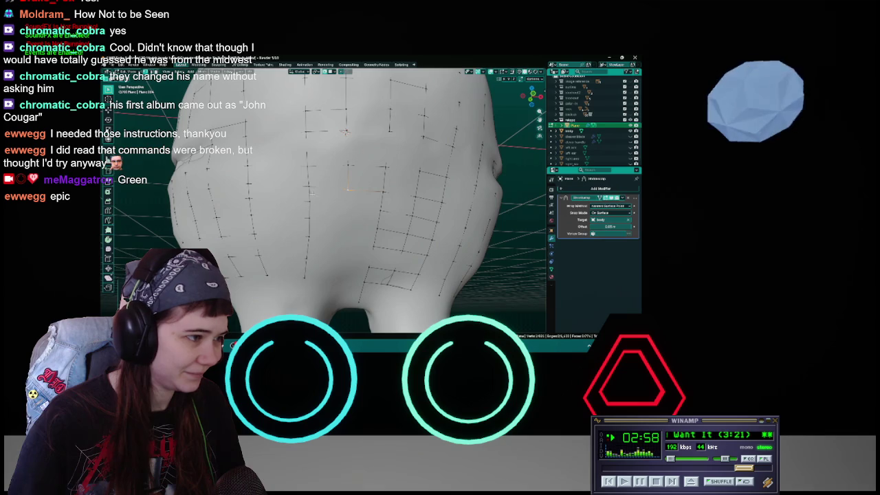
key(g)
click(346, 204)
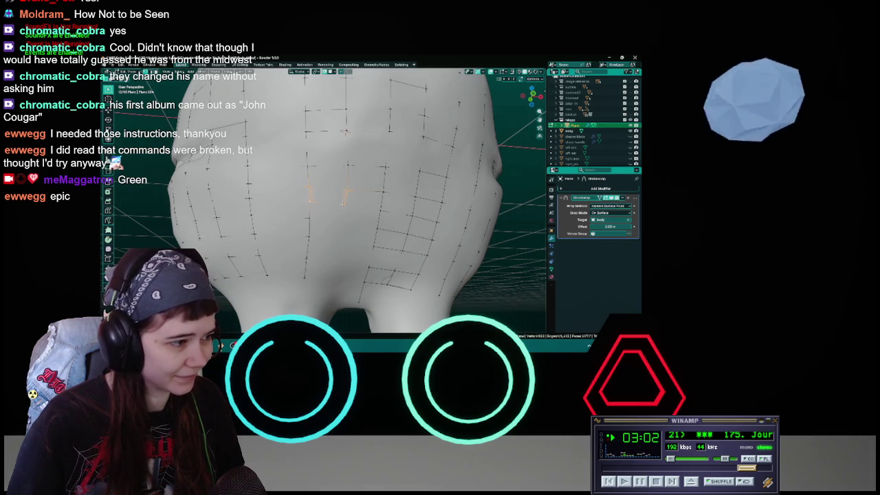
Select a short edge on the lower back and move it further down.
click(349, 191)
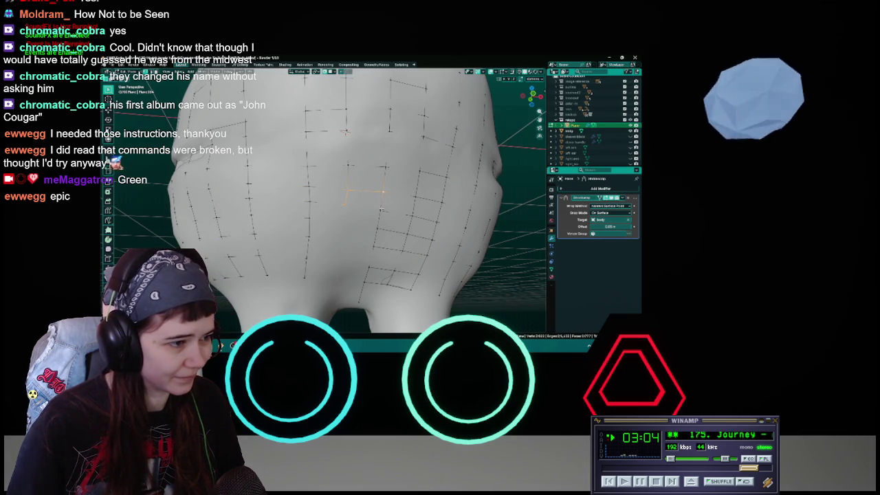
key(g)
click(313, 213)
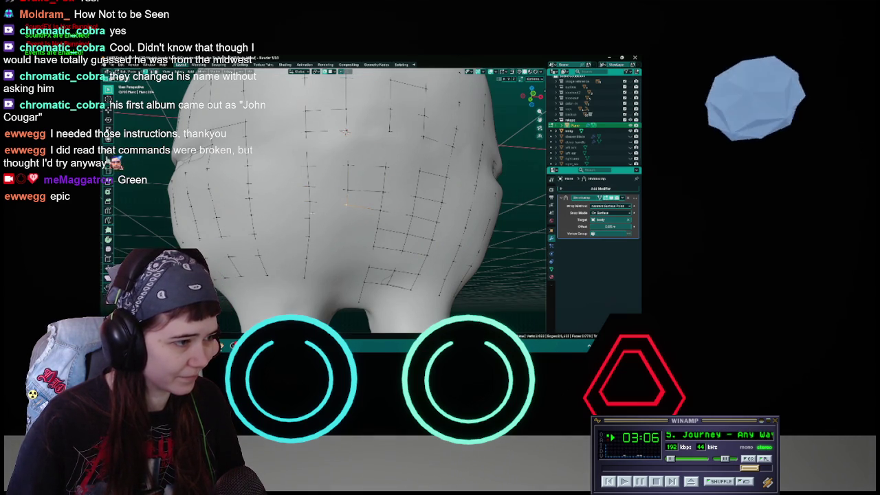
key(g)
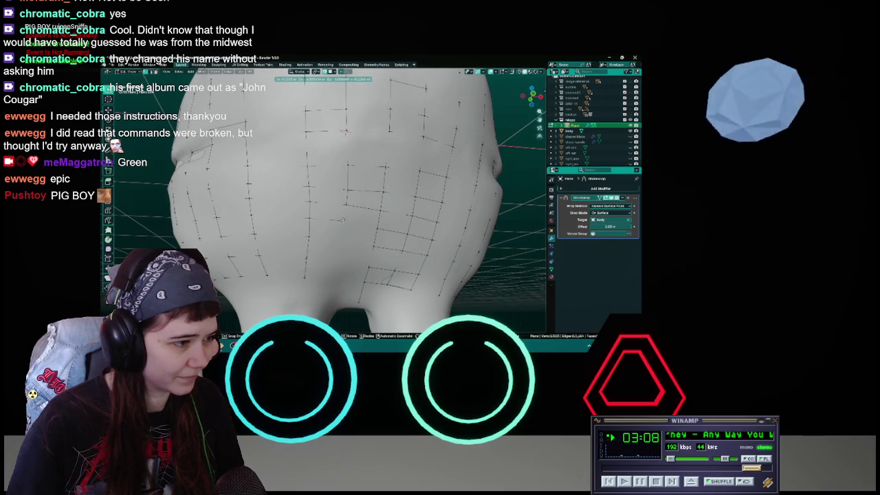
click(342, 220)
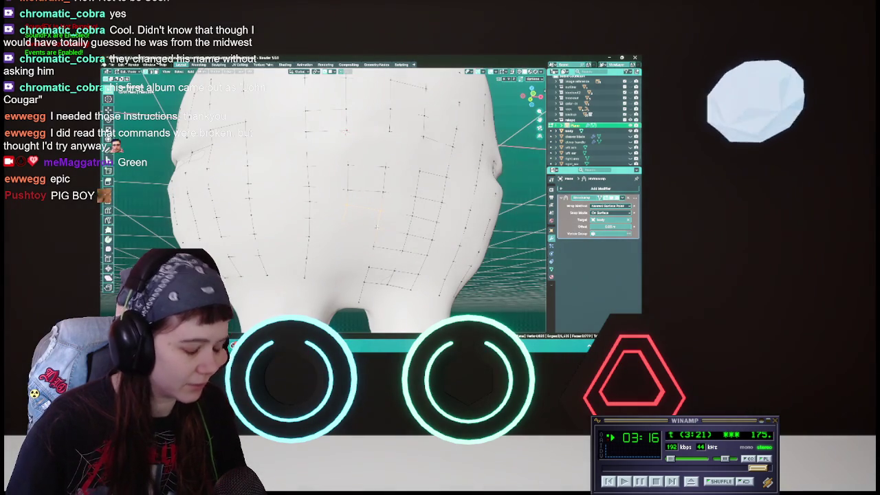
Make a few small moves of the selected back vertices and save WIP Porky.blend.
key(g)
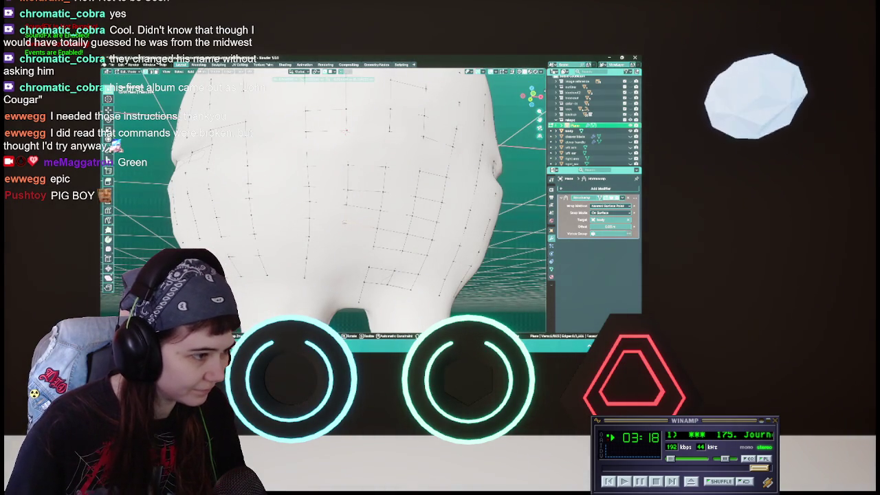
key(Return)
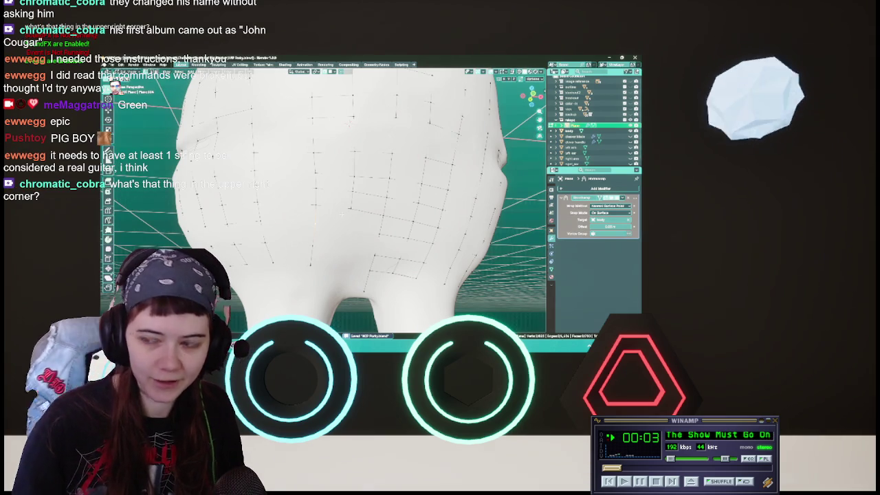
middle_drag(323, 199, 337, 197)
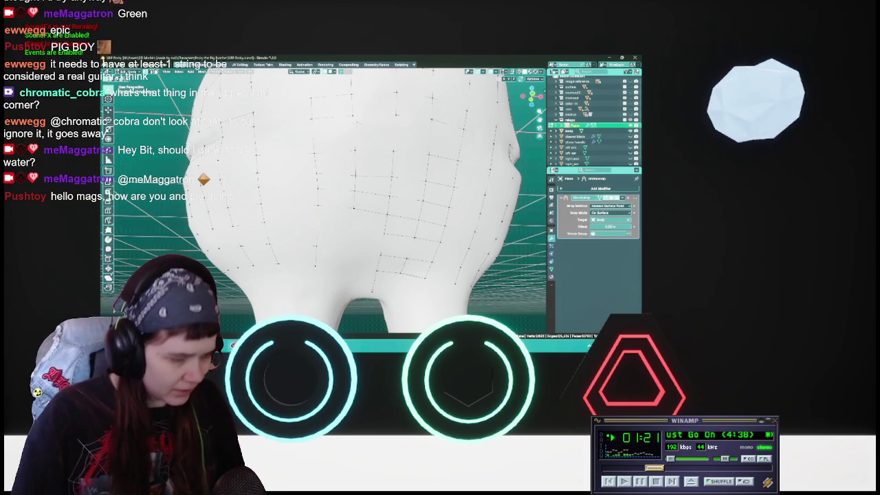
middle_drag(317, 220, 313, 217)
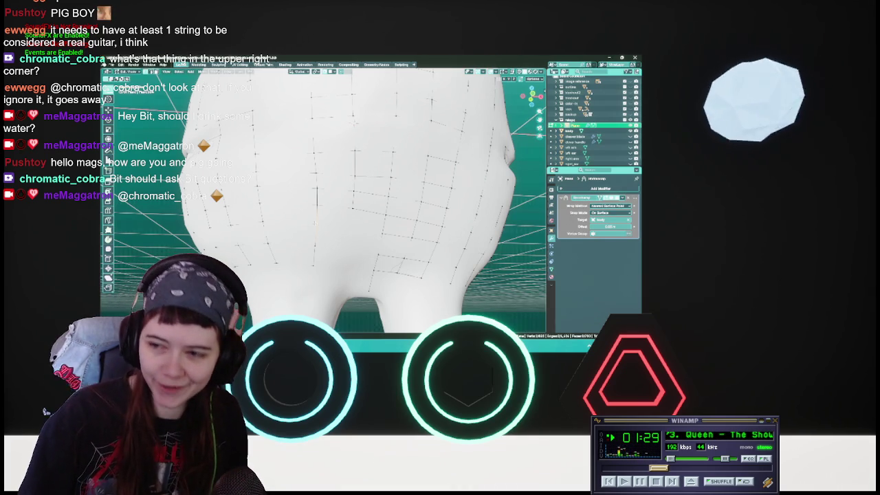
key(g)
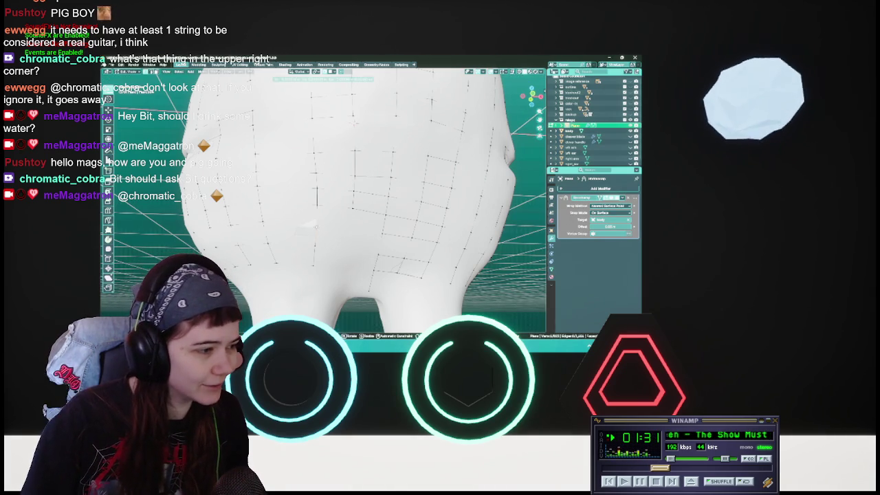
key(Return)
key(ctrl+s)
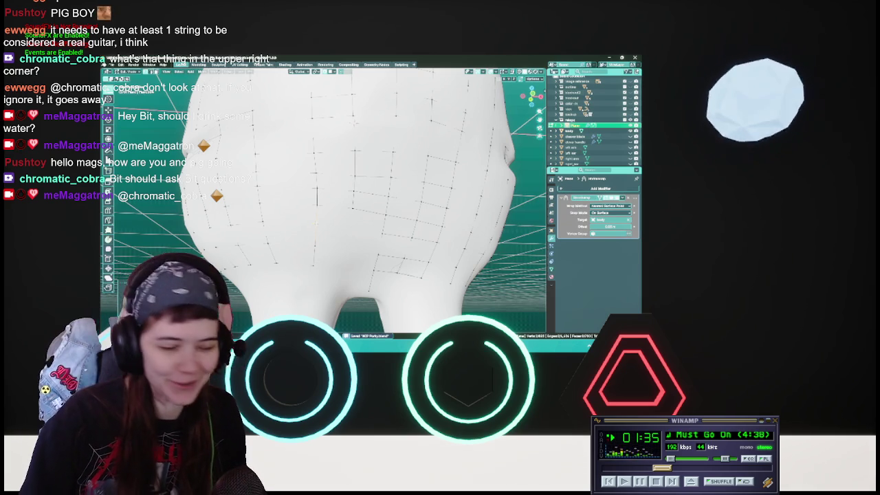
middle_drag(324, 200, 337, 199)
key(g)
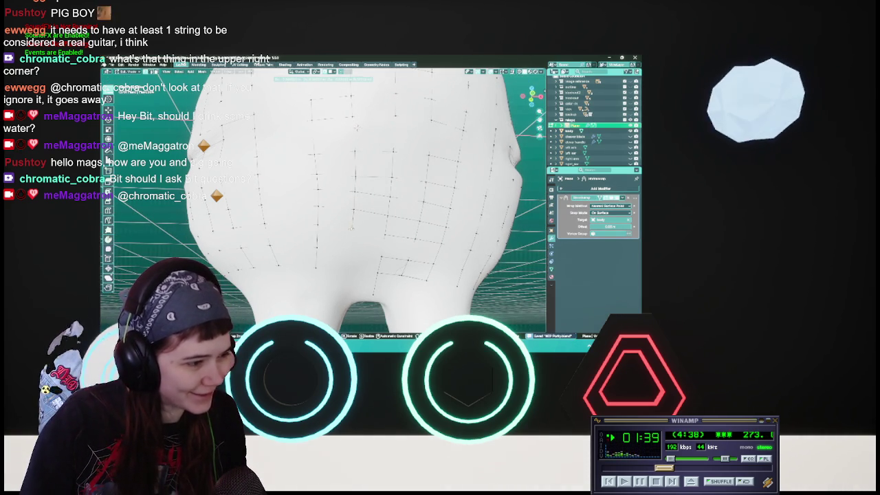
key(Escape)
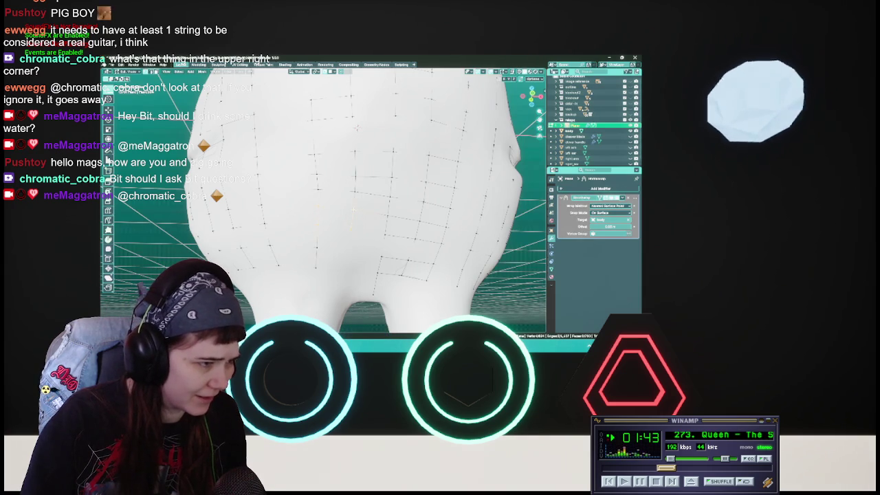
mouse_move(331, 206)
middle_down()
mouse_move(330, 289)
mouse_move(330, 268)
middle_up()
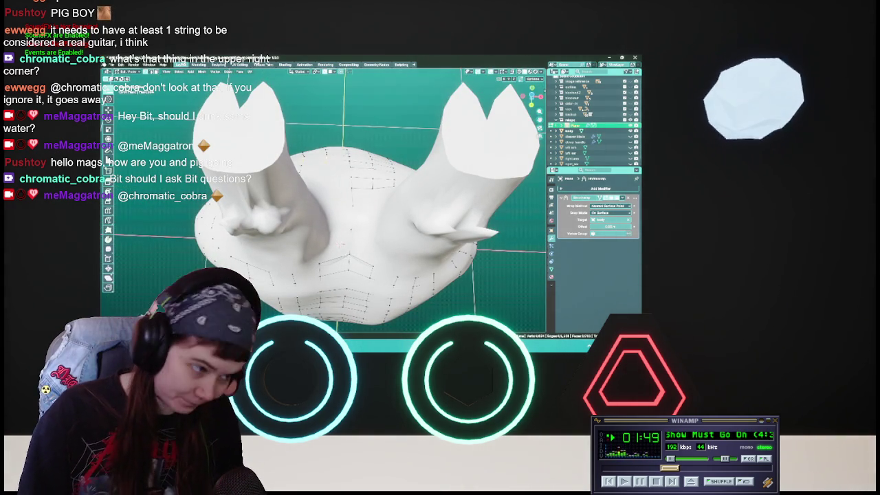
mouse_move(330, 206)
middle_down()
mouse_move(330, 158)
mouse_move(330, 234)
mouse_move(330, 199)
middle_up()
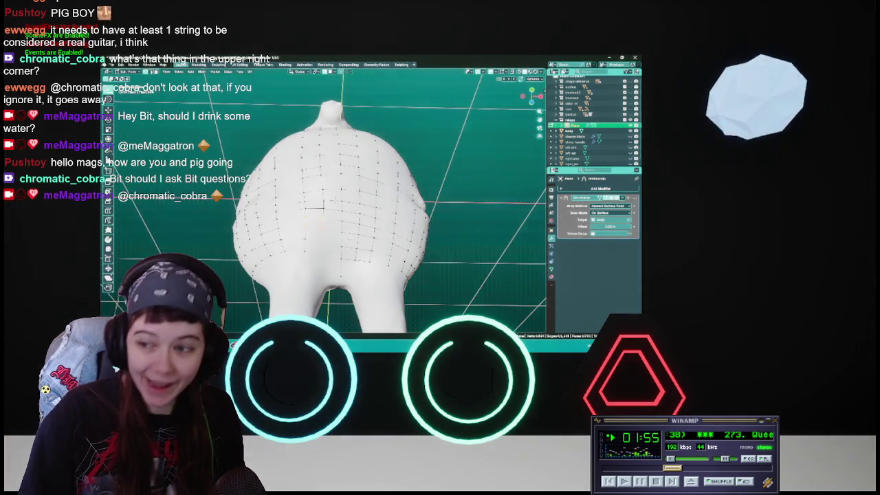
scroll(324, 206, up, 3)
scroll(344, 179, up, 1)
middle_drag(357, 159, 341, 228)
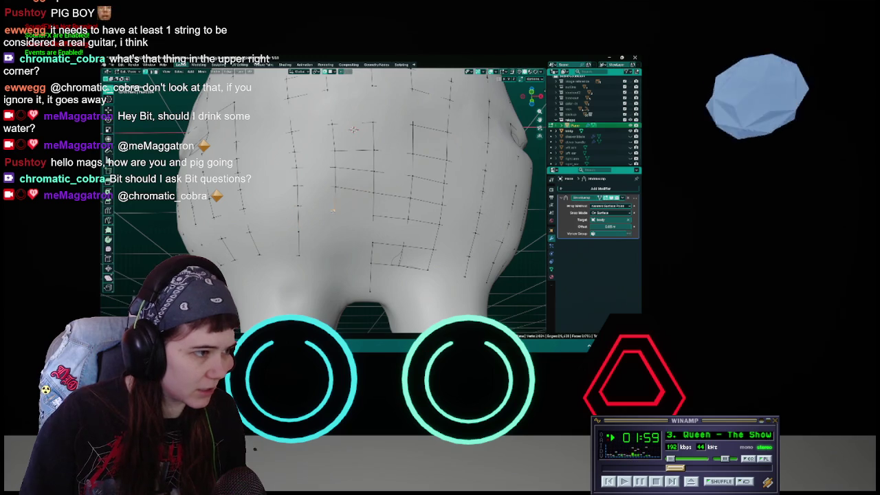
Nudge the selected face patches on the rear into even positions over the legs.
key(g)
click(334, 208)
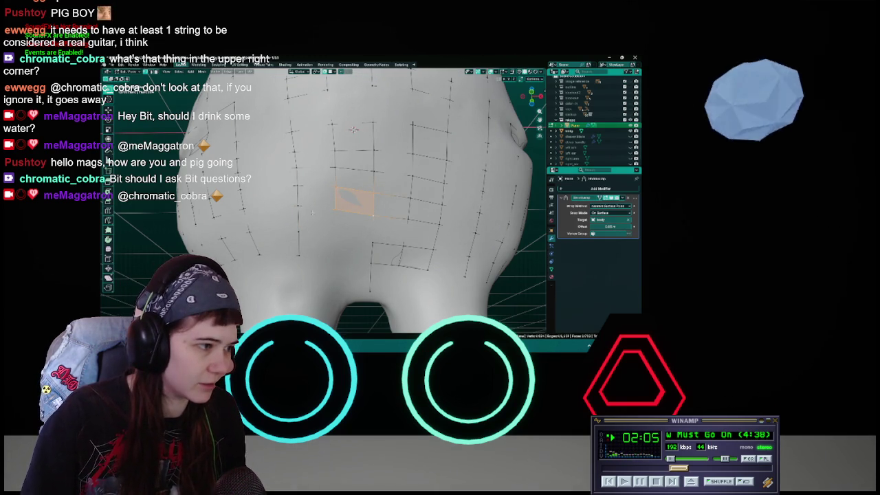
key(g)
click(337, 209)
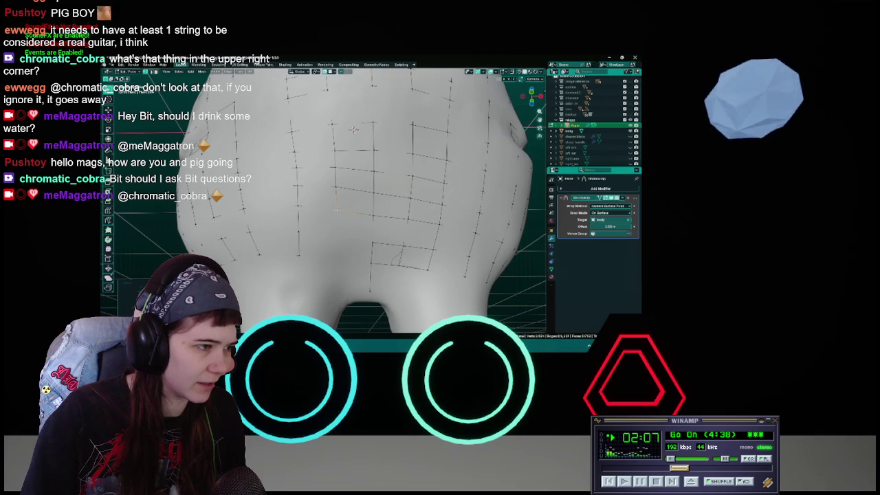
click(317, 215)
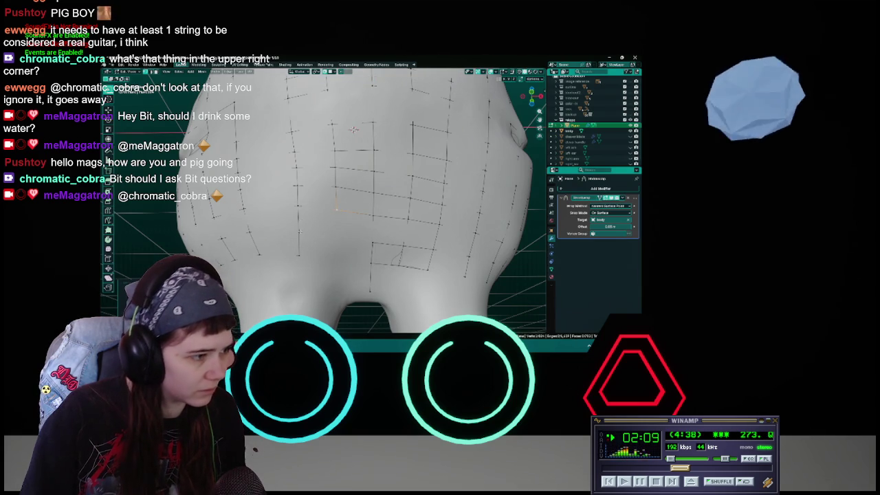
key(g)
click(331, 234)
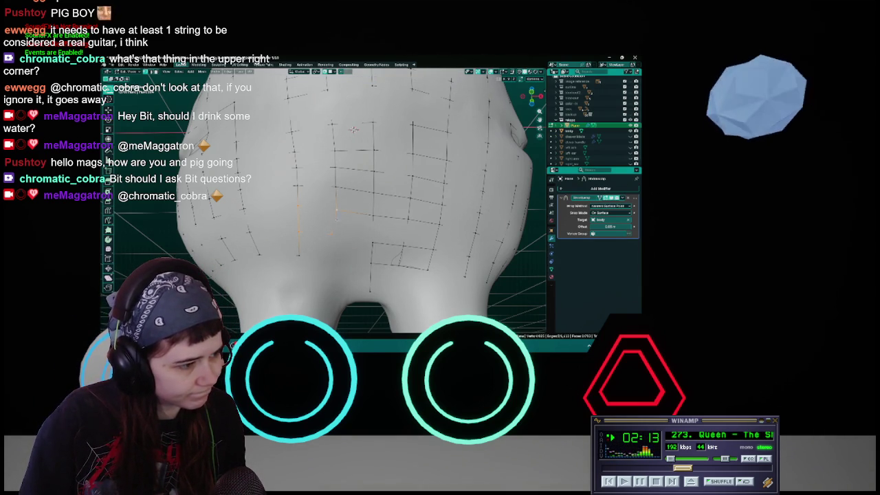
Fill the selected edges with two new faces on the rear and slide them into place.
key(g)
click(333, 232)
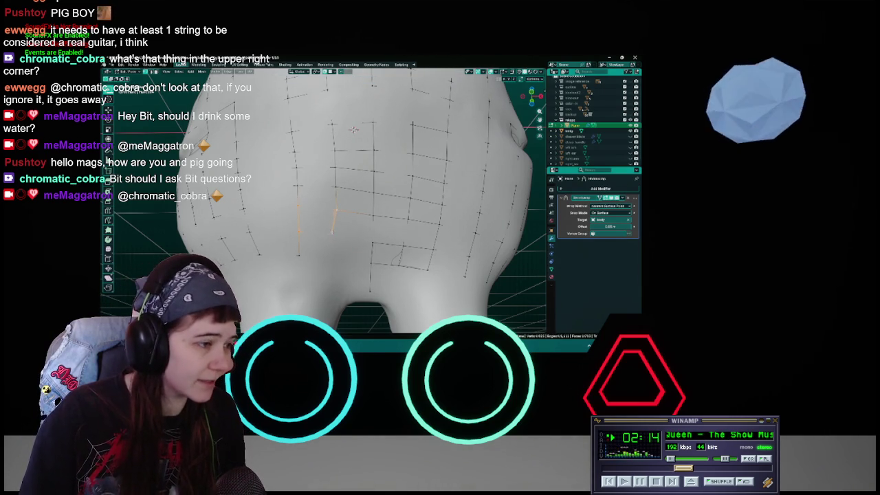
key(g)
click(334, 233)
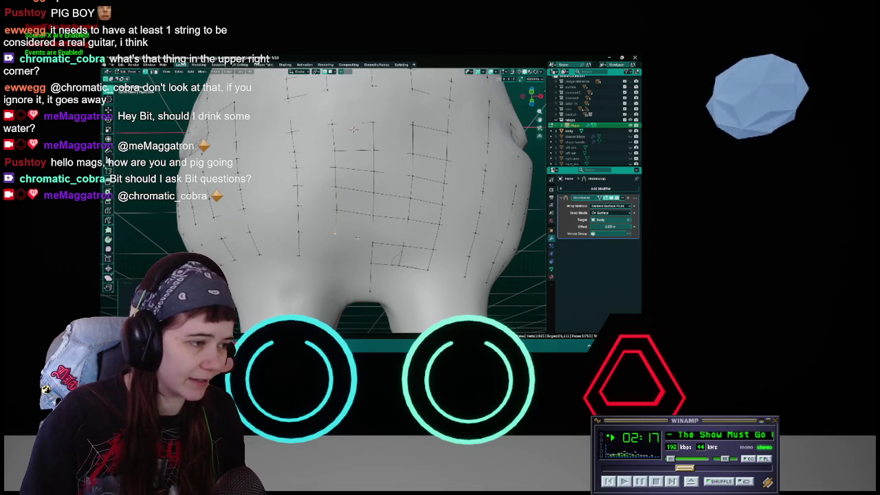
key(f)
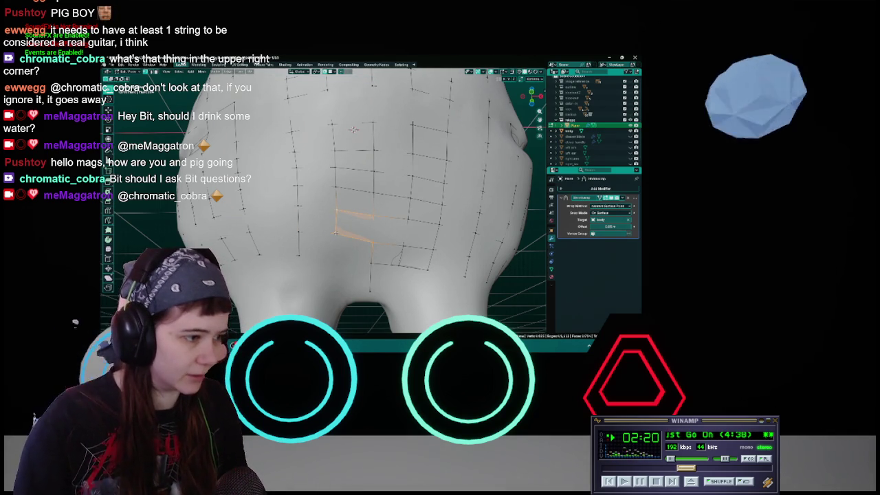
key(g)
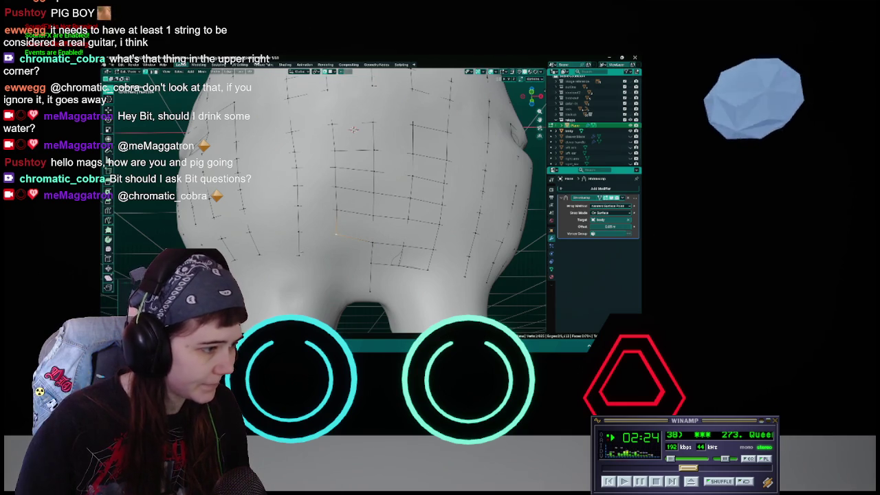
click(336, 237)
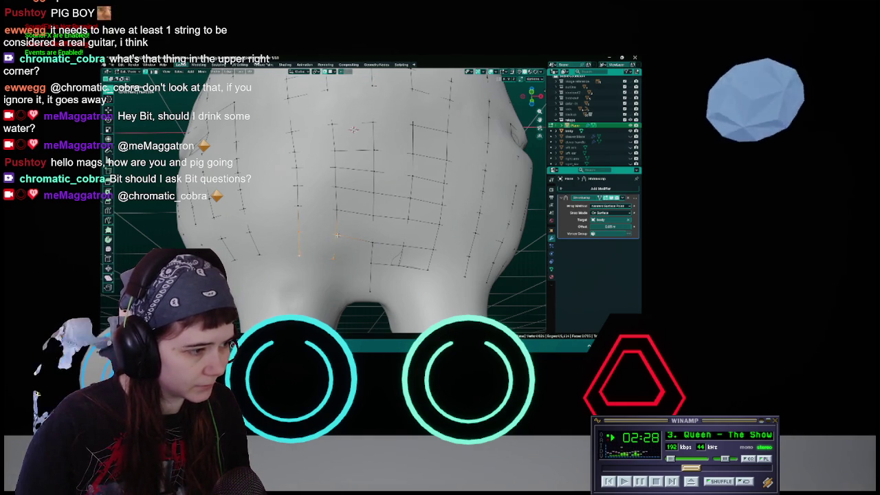
key(f)
key(g)
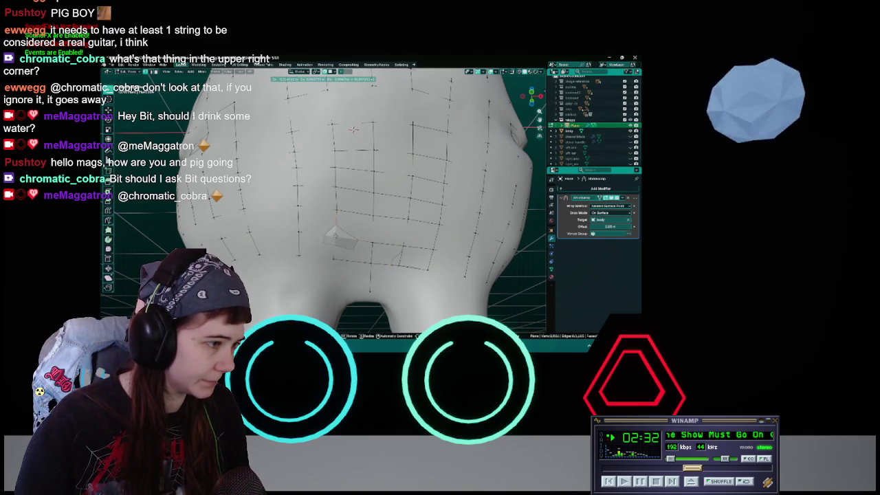
click(335, 250)
key(g)
click(335, 259)
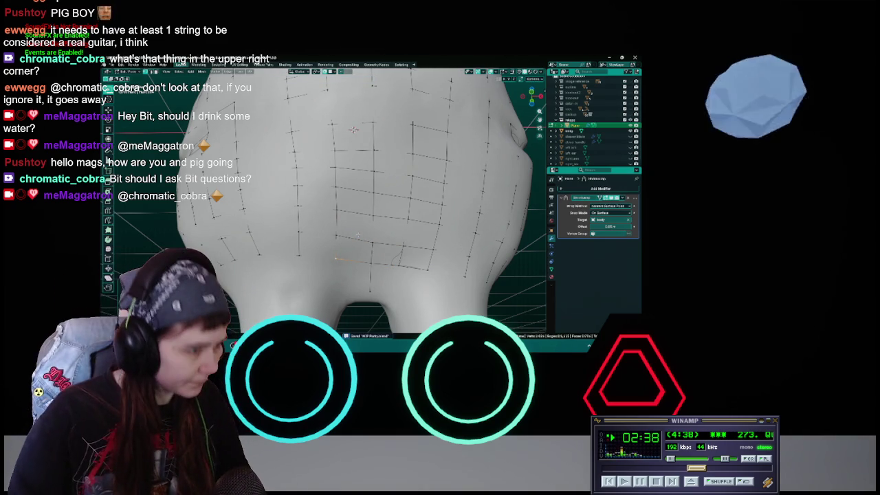
Reposition a single retopology vertex on the pig's rear.
key(Tab)
key(Tab)
middle_drag(368, 230, 355, 232)
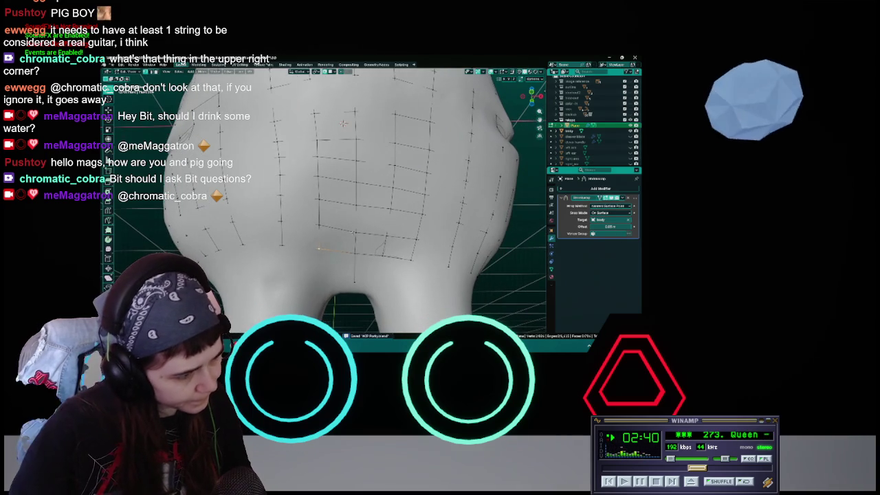
key(g)
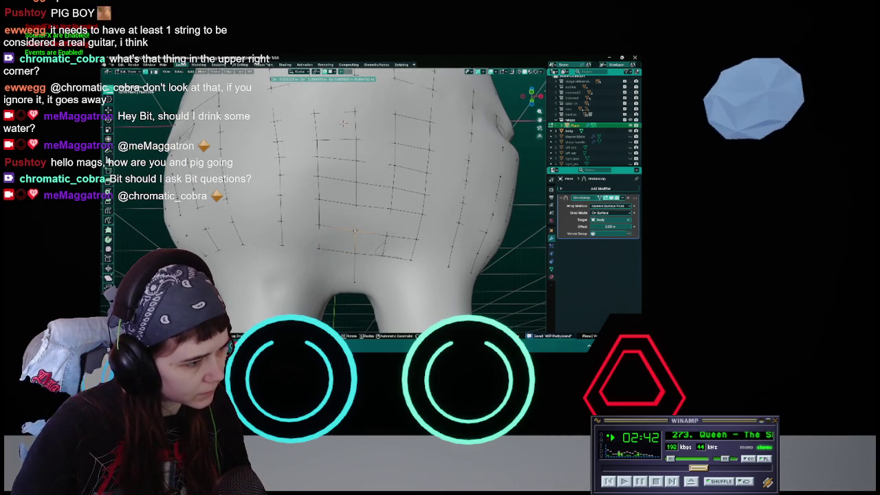
click(355, 231)
mouse_move(355, 230)
middle_down()
mouse_move(323, 220)
mouse_move(350, 224)
middle_up()
Orbit round to the legs and crotch and save the file.
scroll(355, 230, down, 5)
scroll(352, 223, up, 4)
scroll(350, 225, up, 3)
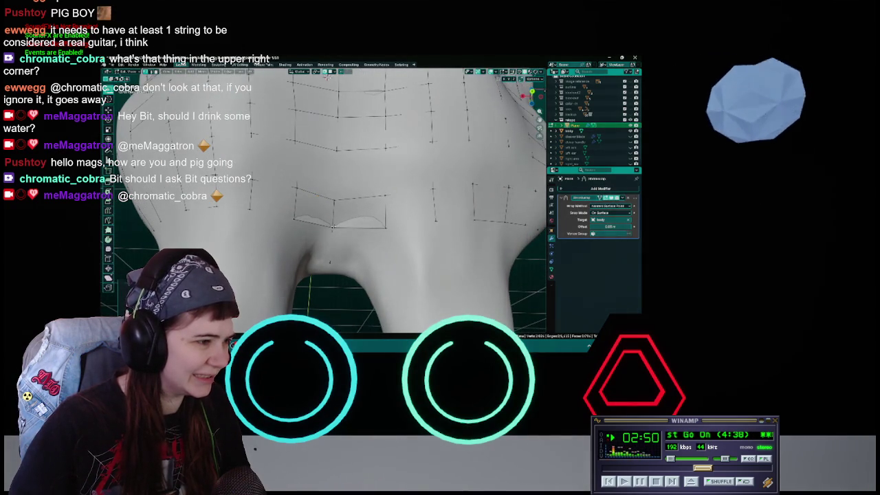
mouse_move(333, 225)
middle_down()
mouse_move(315, 213)
mouse_move(299, 218)
middle_up()
key(ctrl+s)
Move two crotch vertices into place along the crotch and save again.
key(g)
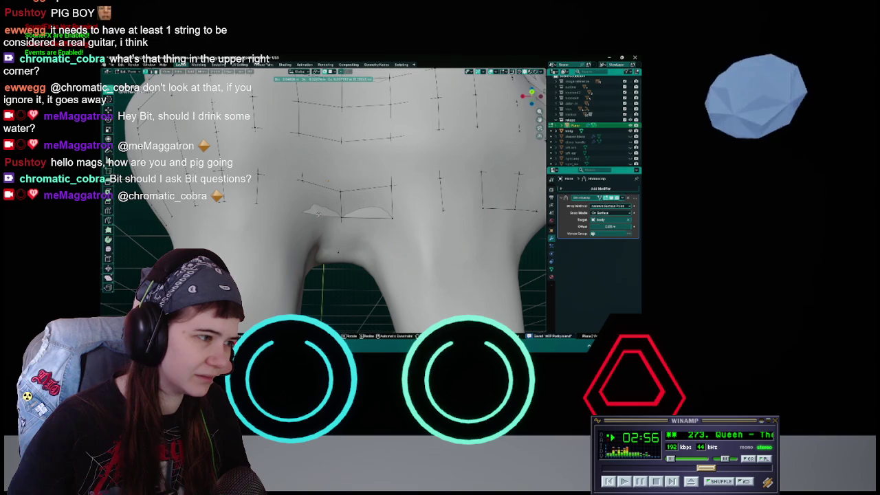
click(317, 214)
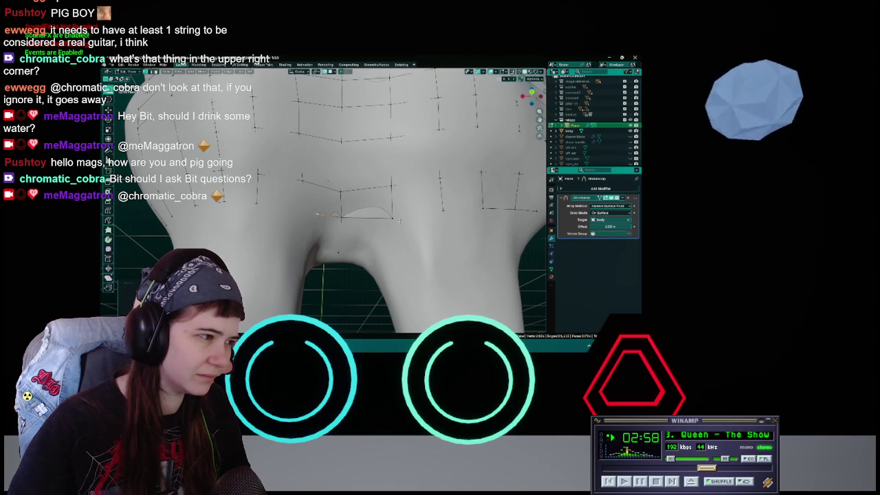
key(g)
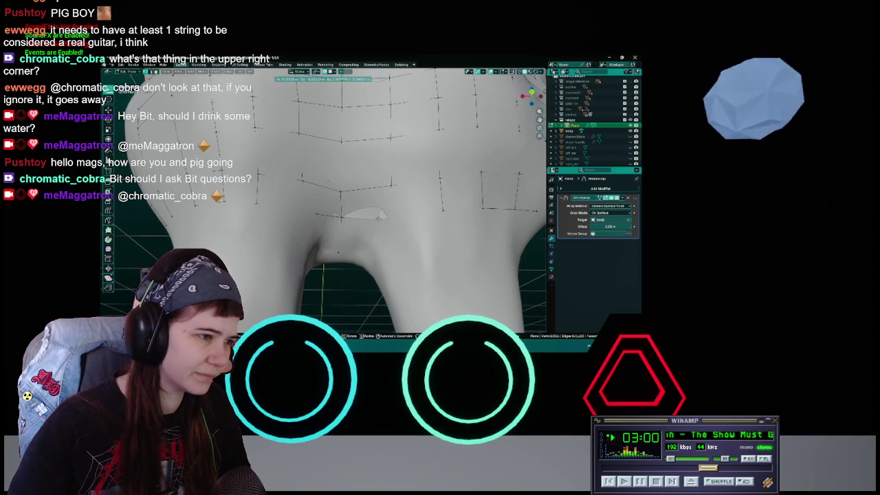
click(377, 218)
key(ctrl+s)
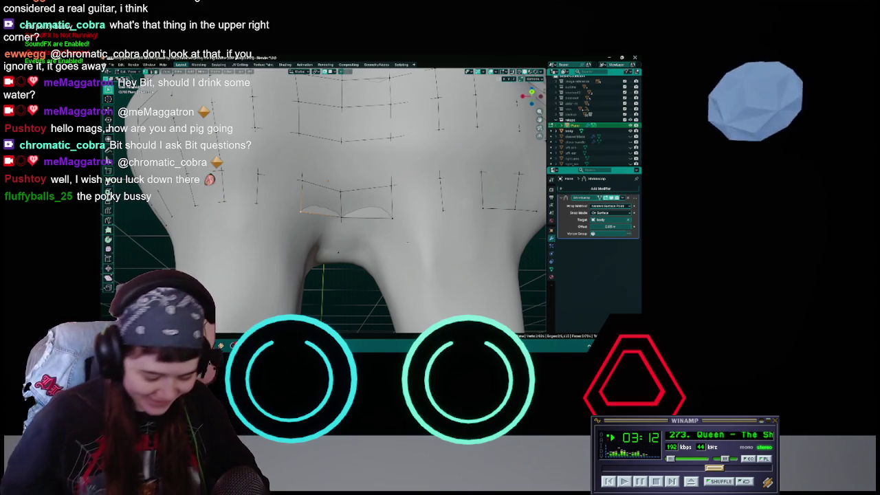
key(ctrl+s)
middle_drag(337, 253, 337, 221)
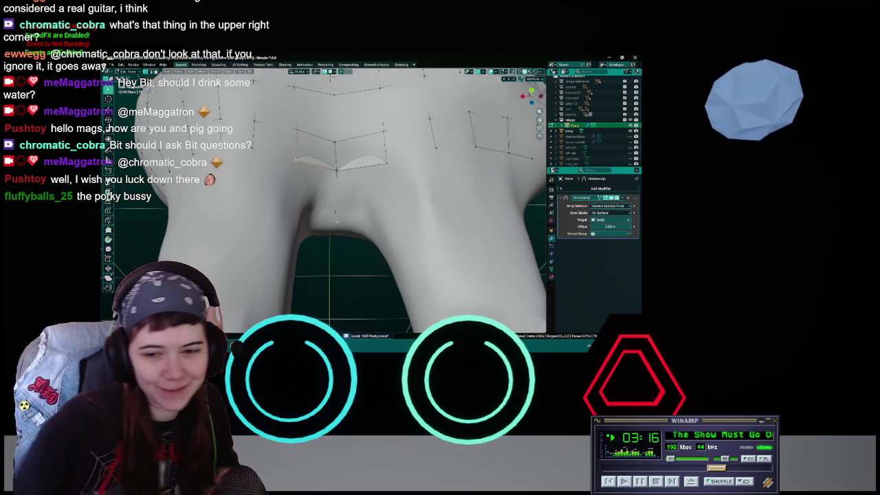
scroll(337, 221, up, 2)
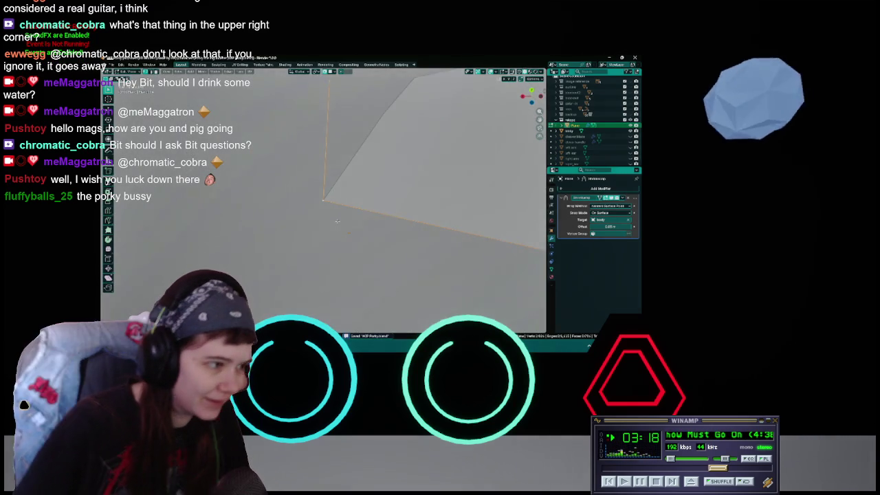
Zoom out and orbit behind the pig to inspect the legs and crotch, saving WIP Porky.blend.
scroll(338, 223, down, 3)
scroll(338, 224, down, 5)
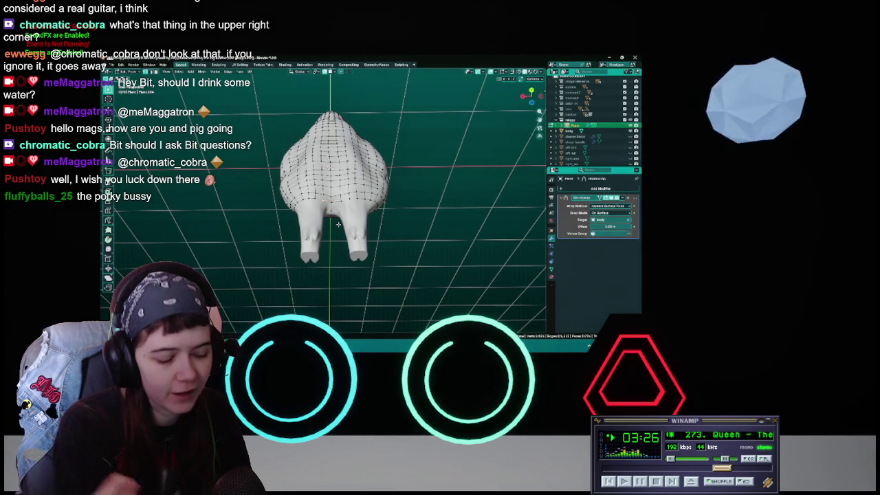
key(ctrl+s)
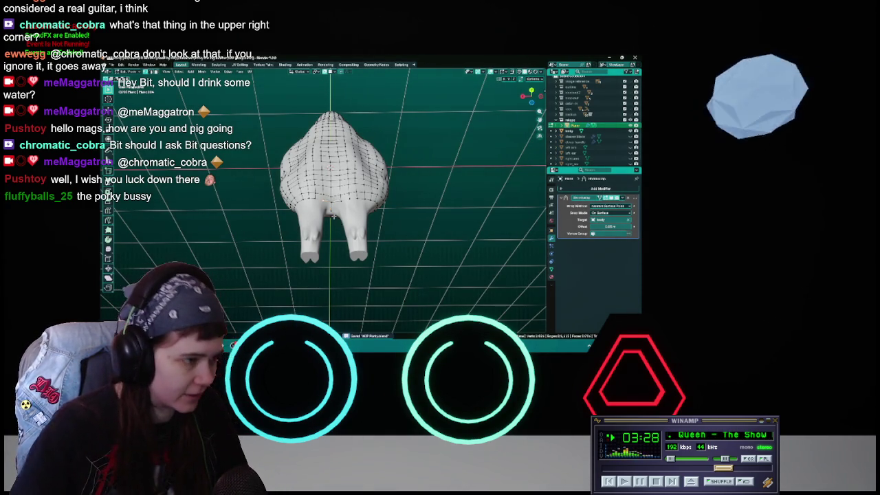
scroll(331, 217, up, 5)
middle_drag(332, 216, 383, 217)
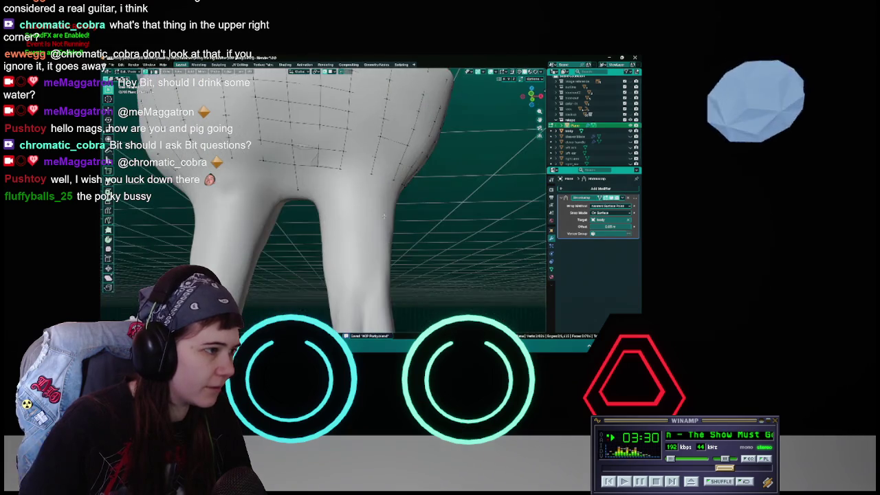
scroll(383, 217, down, 5)
scroll(361, 204, down, 2)
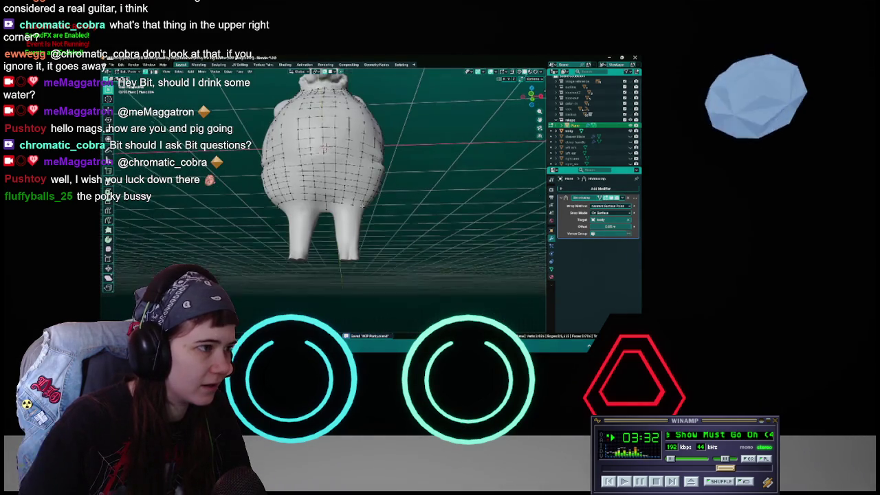
middle_drag(361, 205, 364, 215)
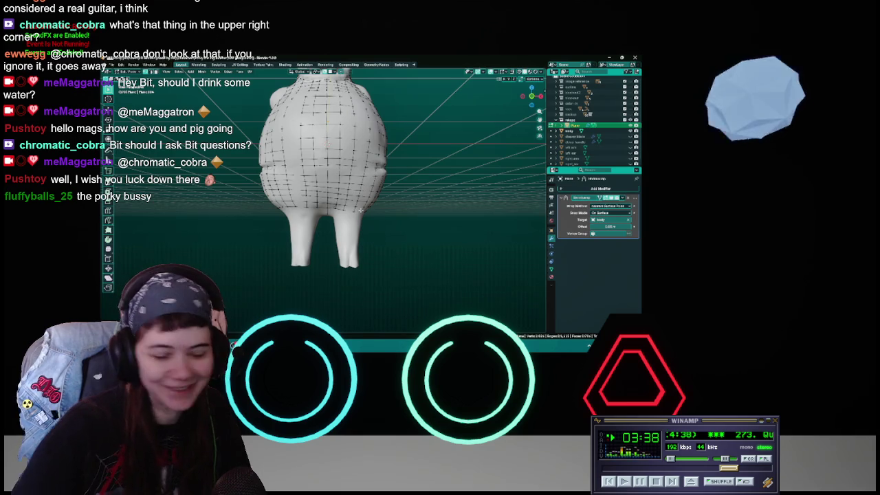
scroll(360, 209, up, 5)
middle_drag(348, 176, 337, 177)
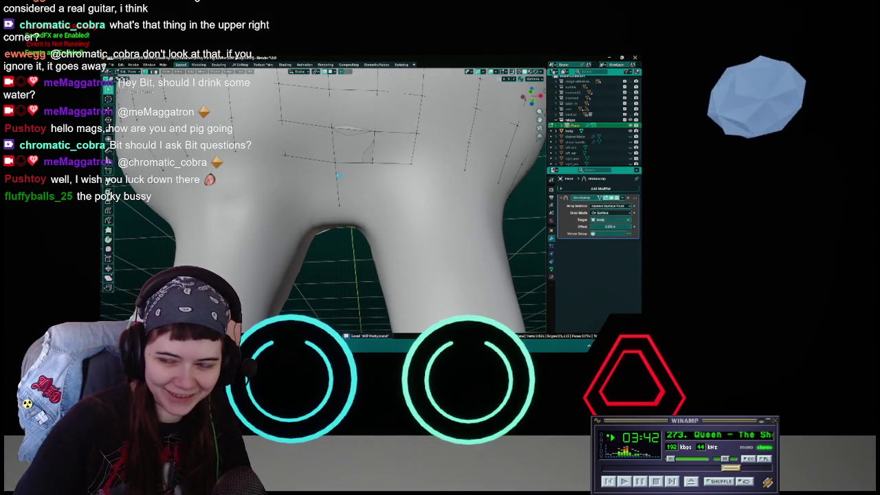
Pick the edge above the gap between the legs and move it to form the new quad.
mouse_move(302, 167)
middle_down()
mouse_move(294, 167)
mouse_move(317, 166)
middle_up()
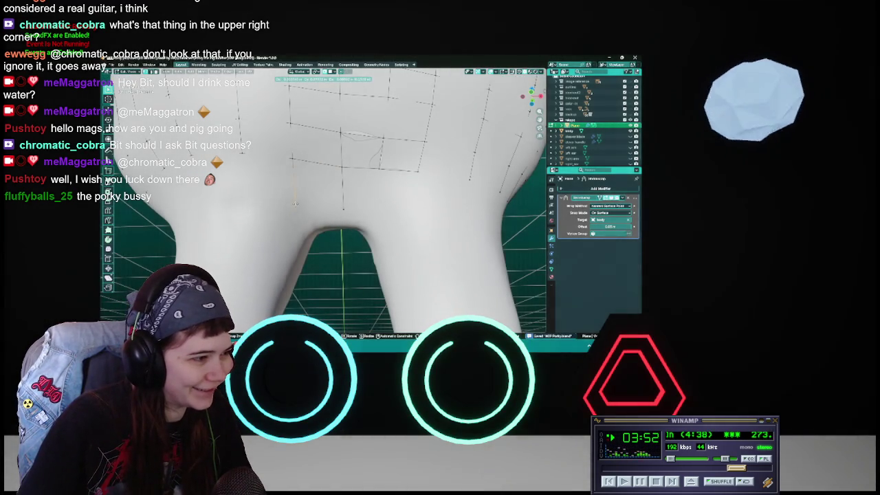
click(296, 201)
key(alt+a)
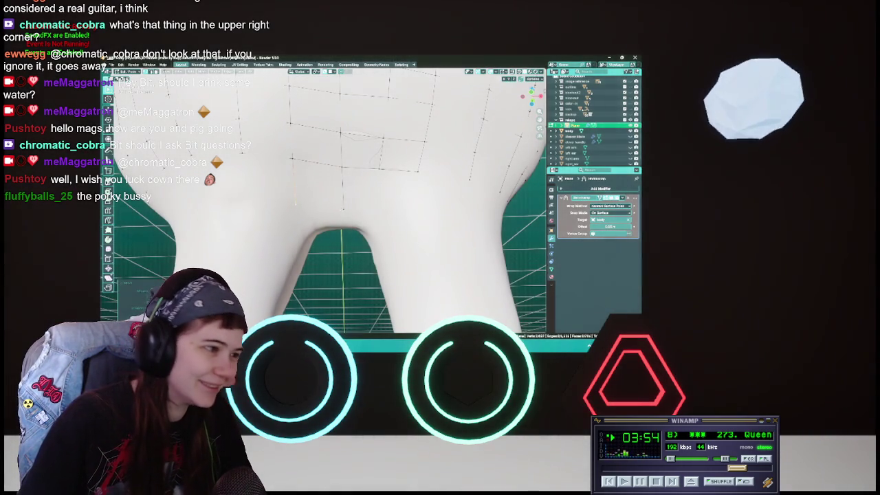
key(g)
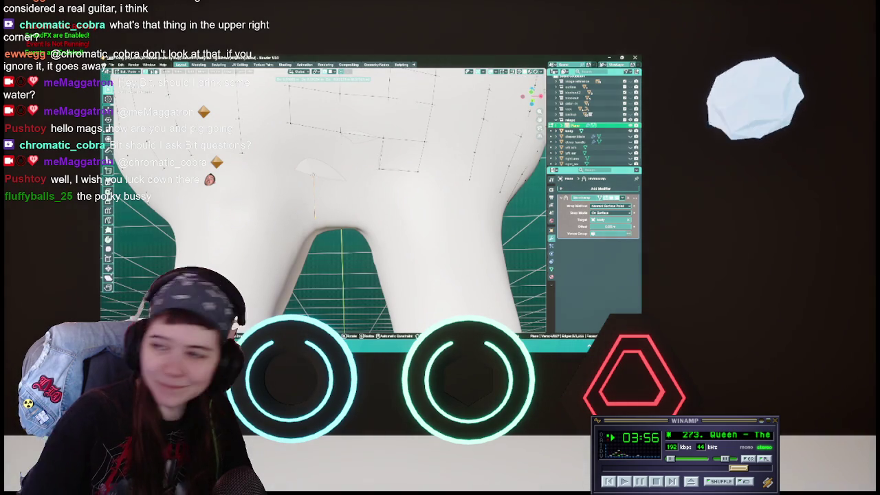
click(323, 190)
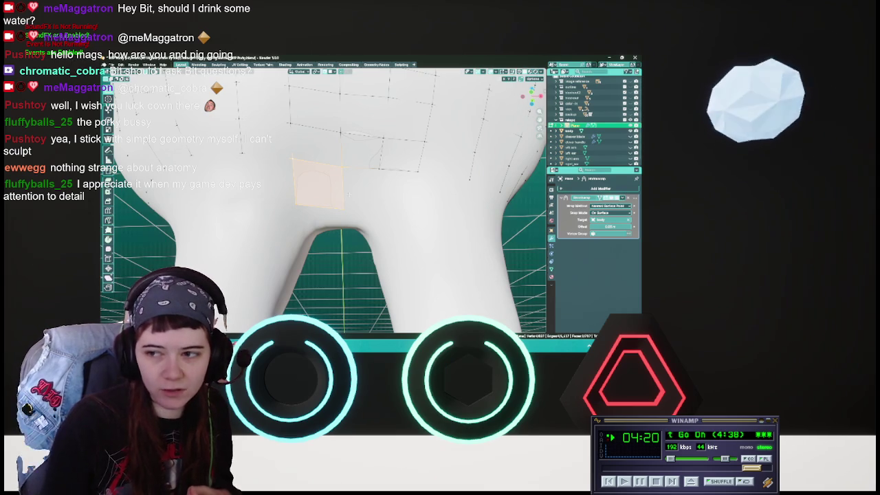
Rotate the new face so it lines up with the surrounding retopology grid.
mouse_move(364, 200)
middle_down()
mouse_move(299, 200)
mouse_move(337, 205)
middle_up()
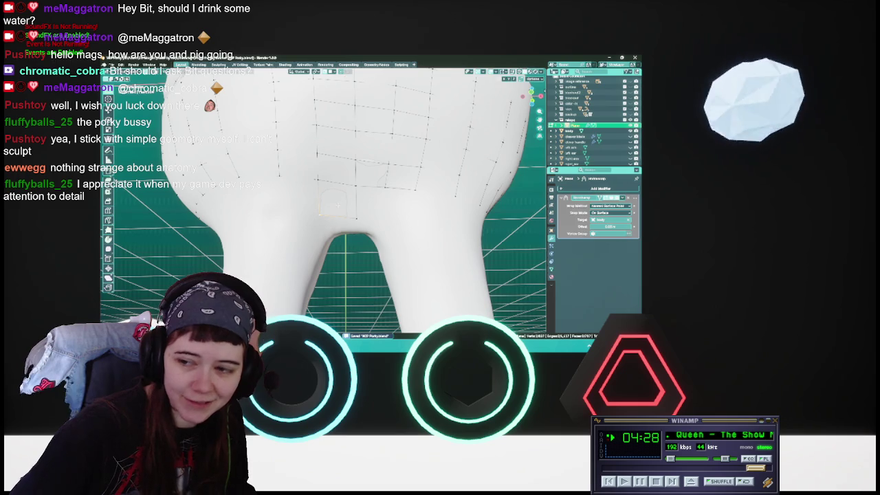
middle_drag(303, 206, 344, 206)
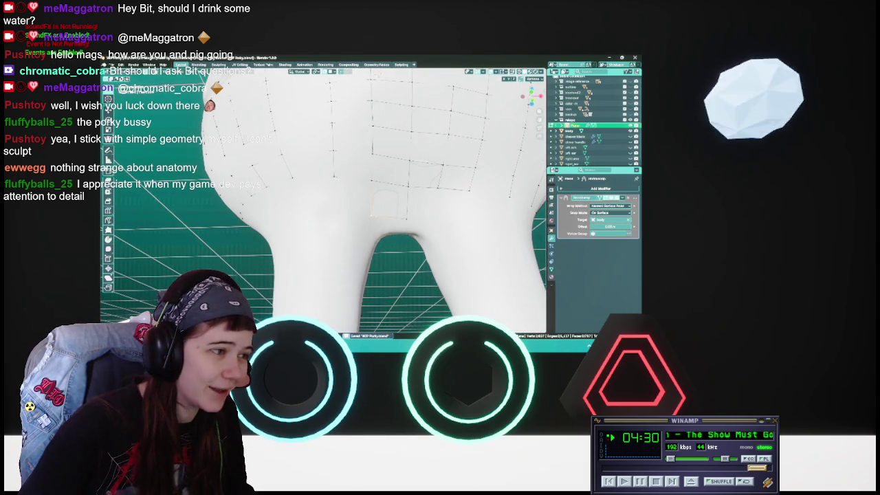
key(r)
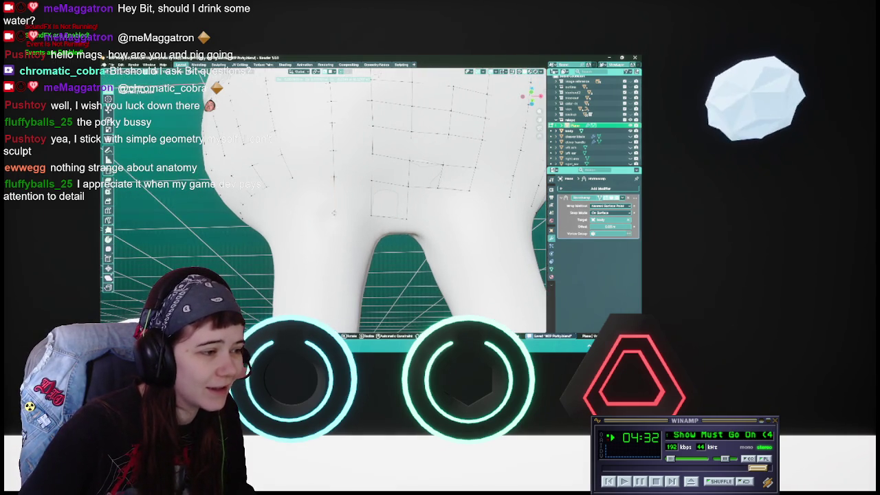
key(Escape)
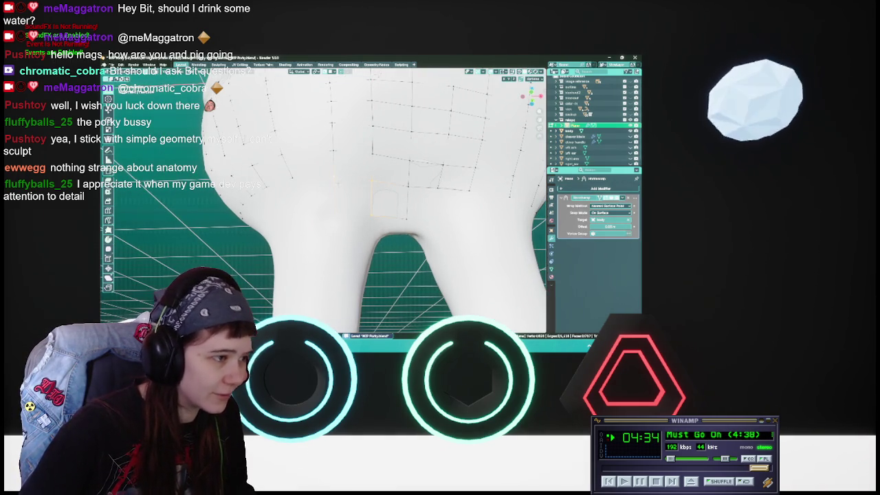
scroll(323, 199, down, 3)
scroll(323, 200, up, 2)
scroll(324, 200, up, 2)
scroll(323, 200, up, 2)
scroll(323, 199, up, 1)
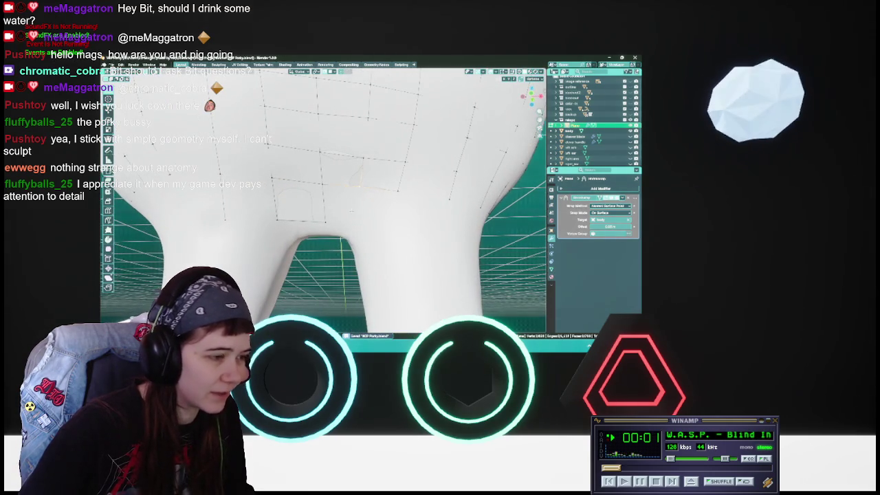
key(r)
click(355, 224)
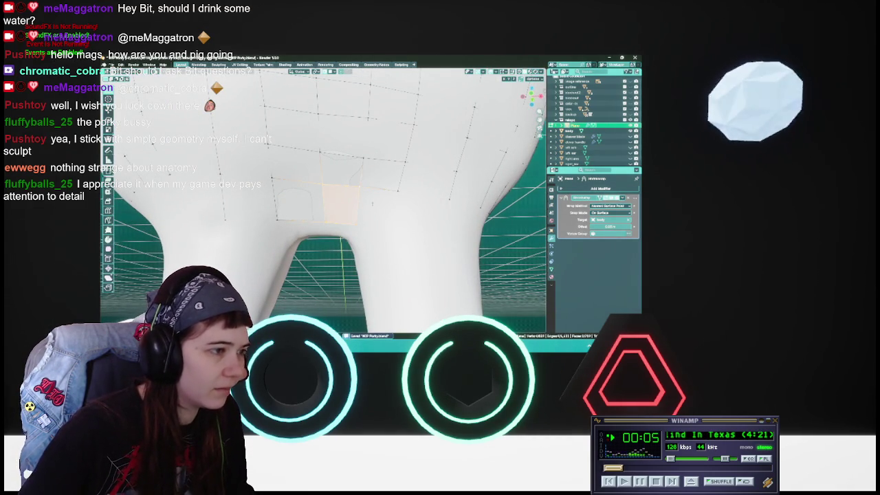
Save WIP Porky.blend and check the new face from another angle on the legs.
click(674, 482)
click(674, 481)
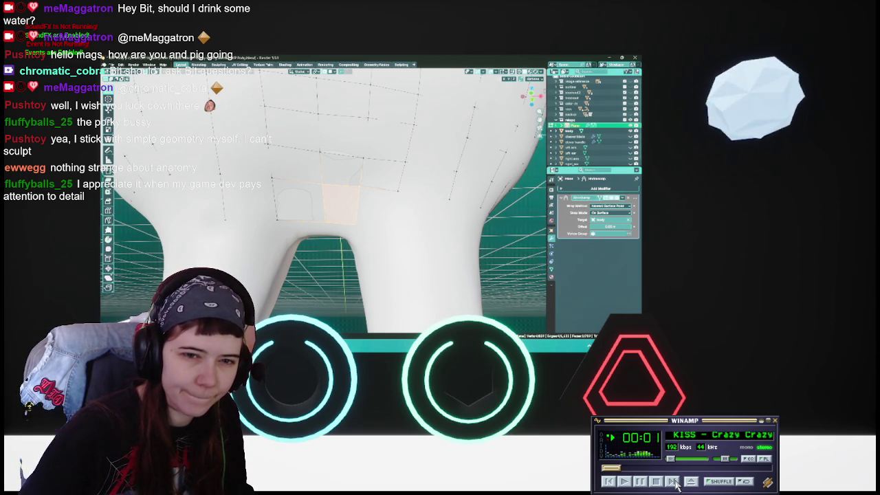
key(ctrl+s)
mouse_move(323, 206)
middle_down()
mouse_move(323, 220)
mouse_move(347, 179)
mouse_move(389, 167)
middle_up()
key(g)
key(Escape)
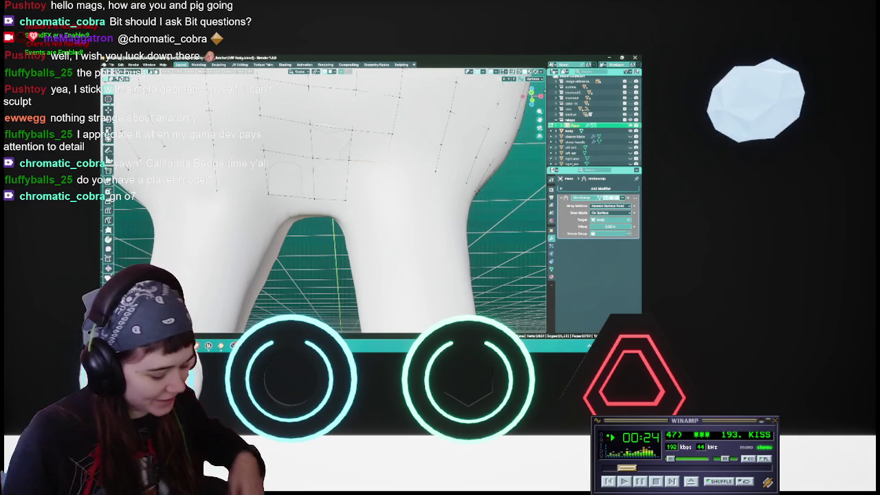
key(ctrl+s)
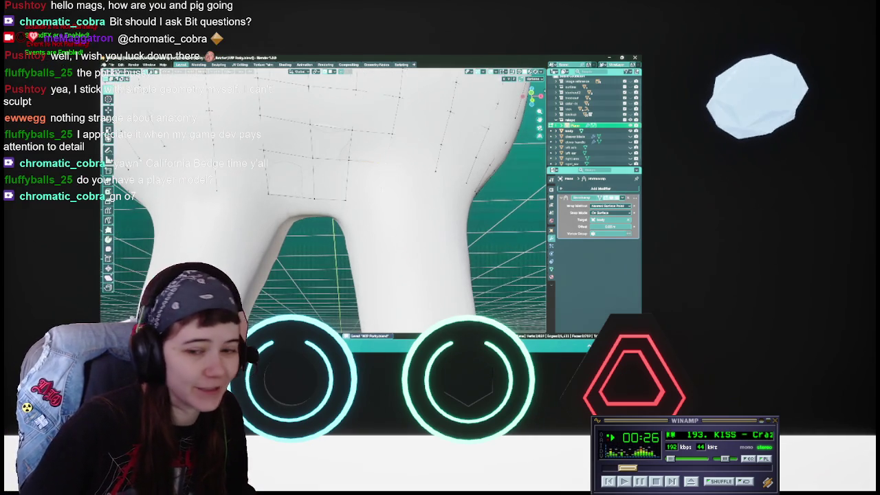